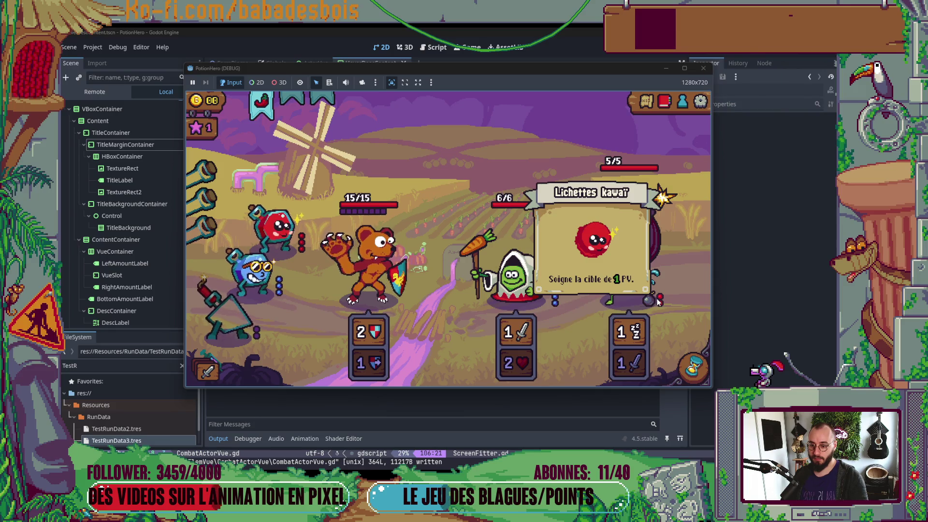
# Relaunch the game and enter combat through the first sword node on the map.
pyautogui.moveTo(557, 302)
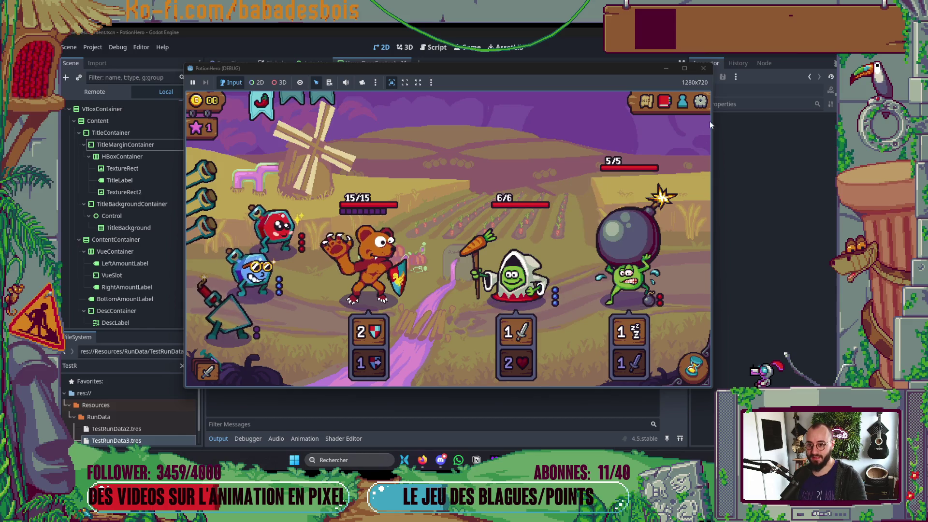
pyautogui.click(704, 68)
pyautogui.press('F5')
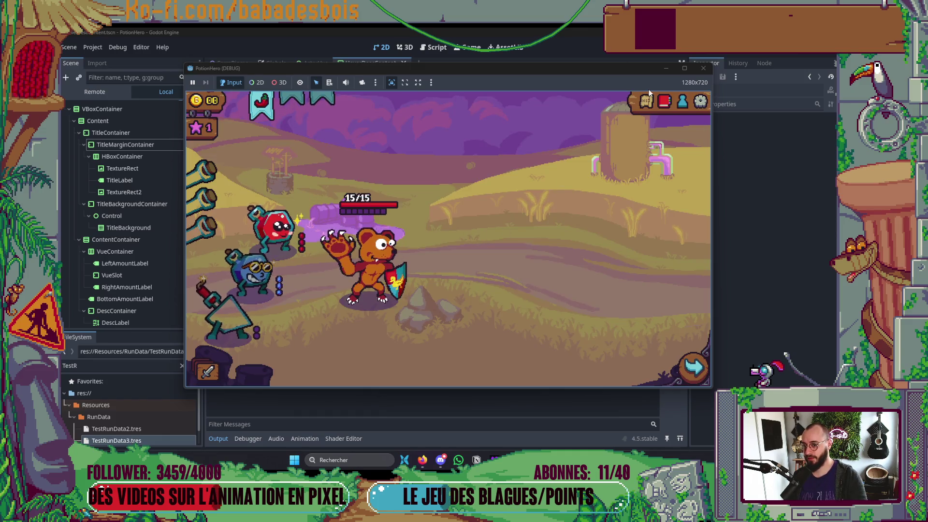
pyautogui.click(646, 101)
pyautogui.click(280, 264)
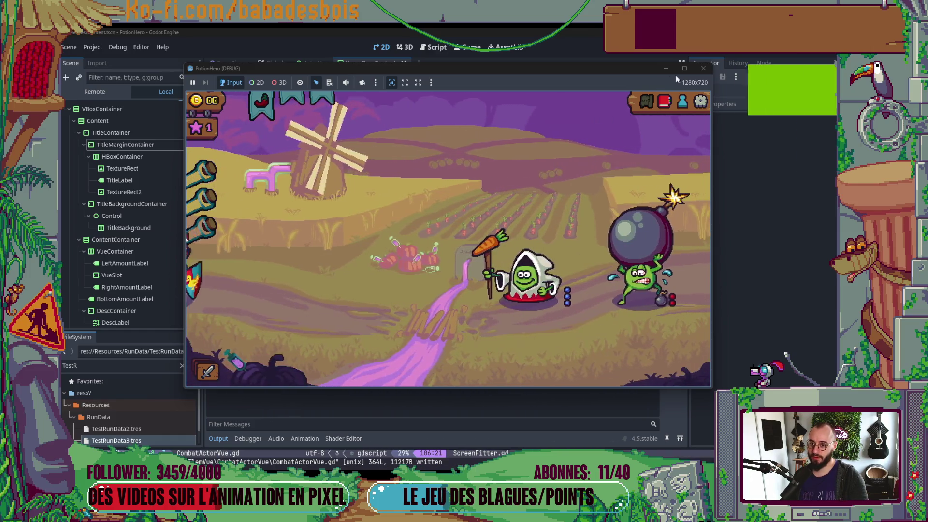
# Relaunch twice more, re-entering the first sword-node combat in between.
pyautogui.click(704, 69)
pyautogui.press('F5')
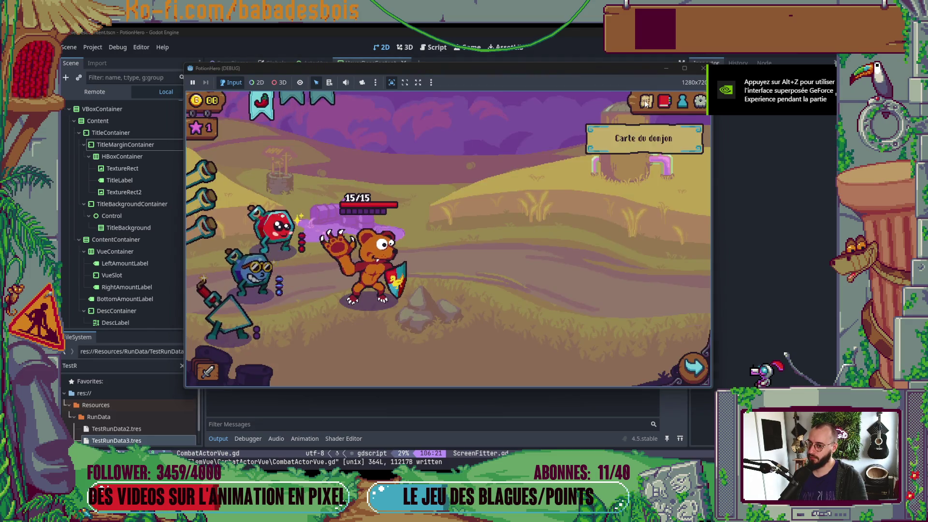
pyautogui.click(645, 100)
pyautogui.click(291, 264)
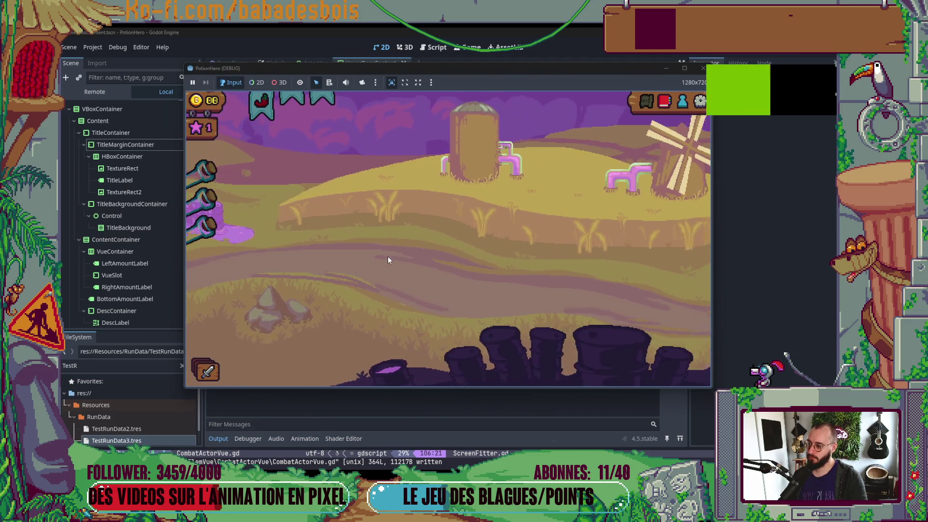
pyautogui.click(699, 68)
pyautogui.press('F5')
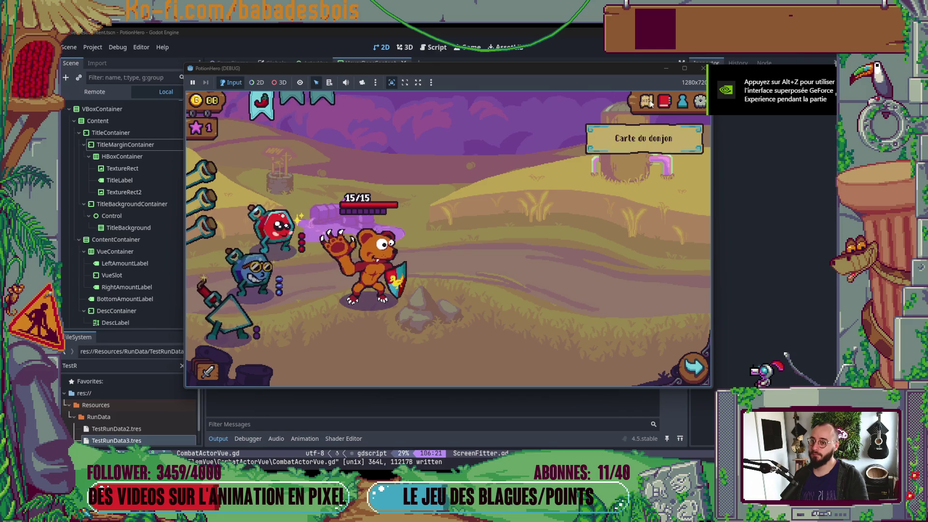
# Enter the first sword-node combat, inspect the scythe enemy, and stop the game.
pyautogui.click(648, 101)
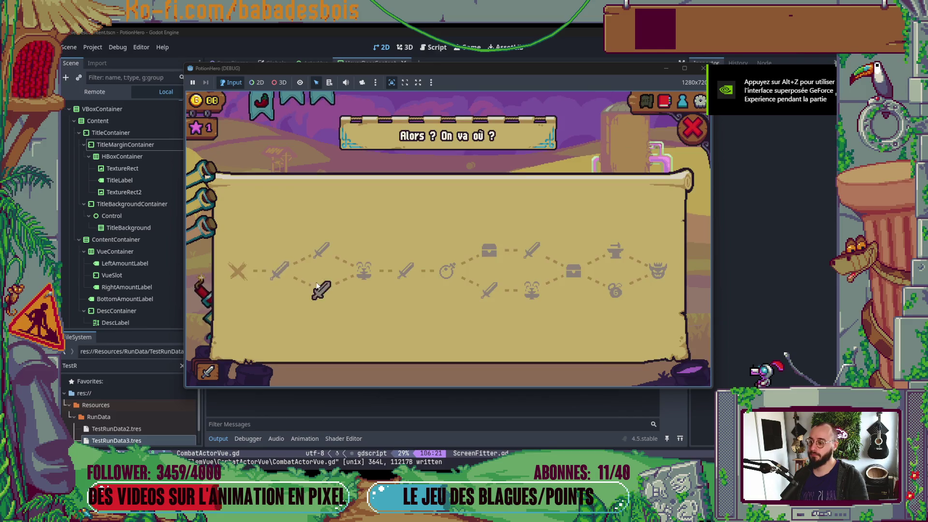
pyautogui.click(287, 275)
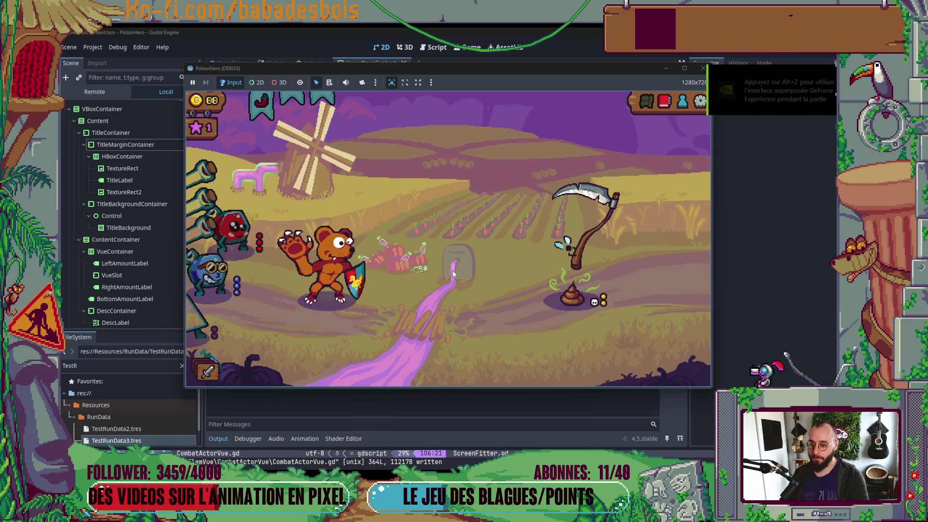
pyautogui.moveTo(602, 304)
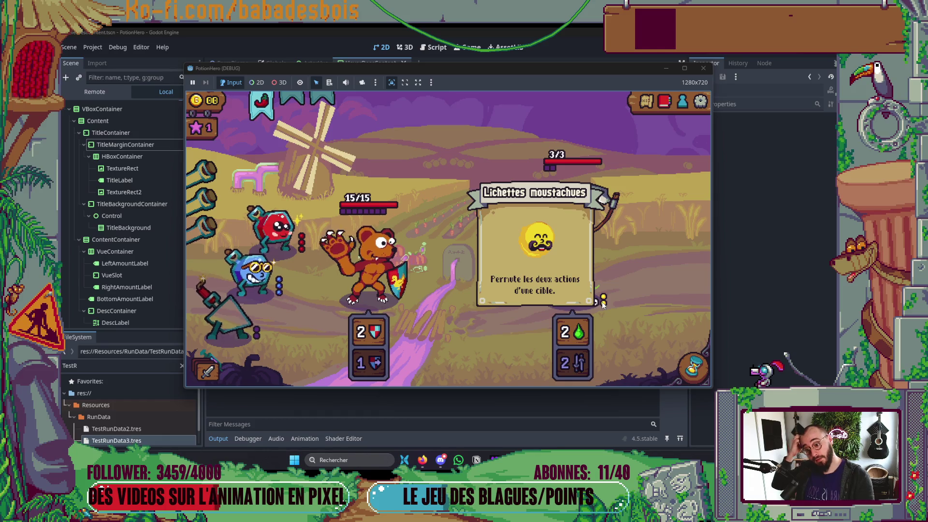
pyautogui.click(703, 68)
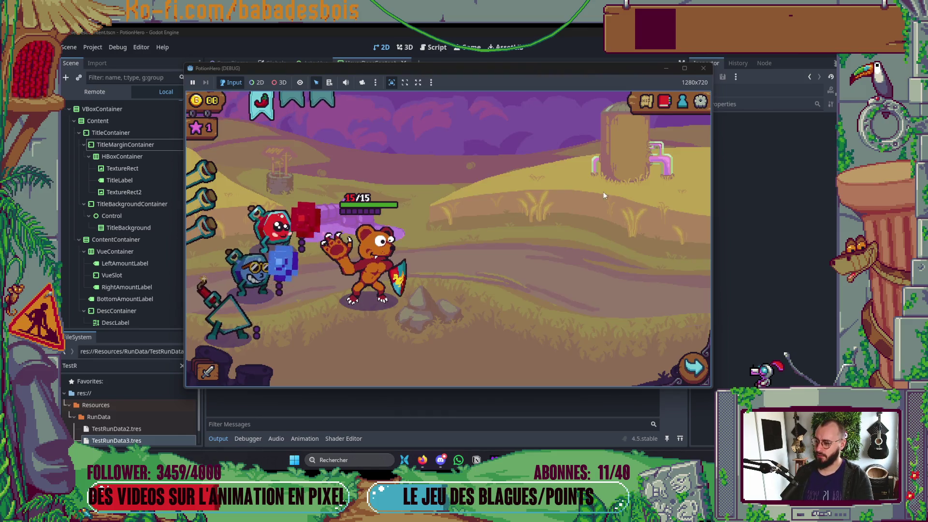
# Start another first-node combat, then stop the run and switch to nvim.
pyautogui.click(646, 100)
pyautogui.click(274, 279)
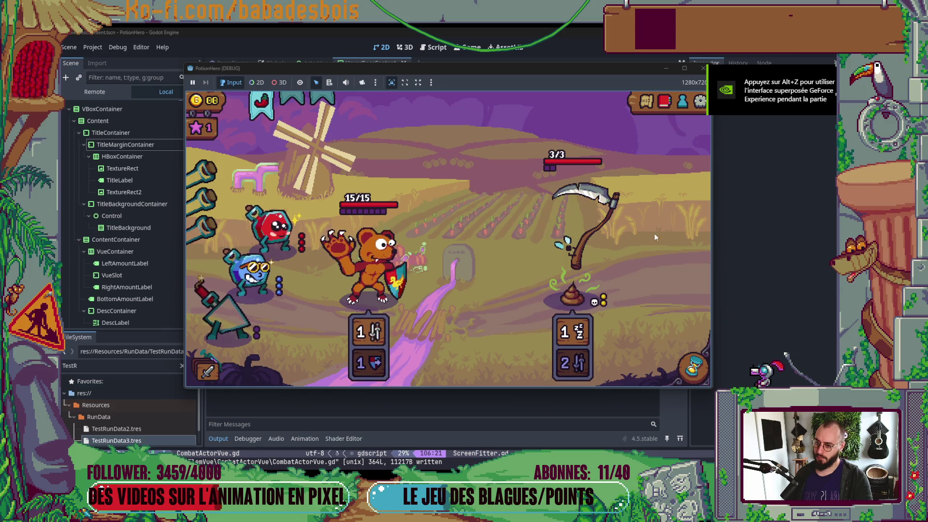
pyautogui.click(704, 68)
pyautogui.hotkey('alt', 'Tab')
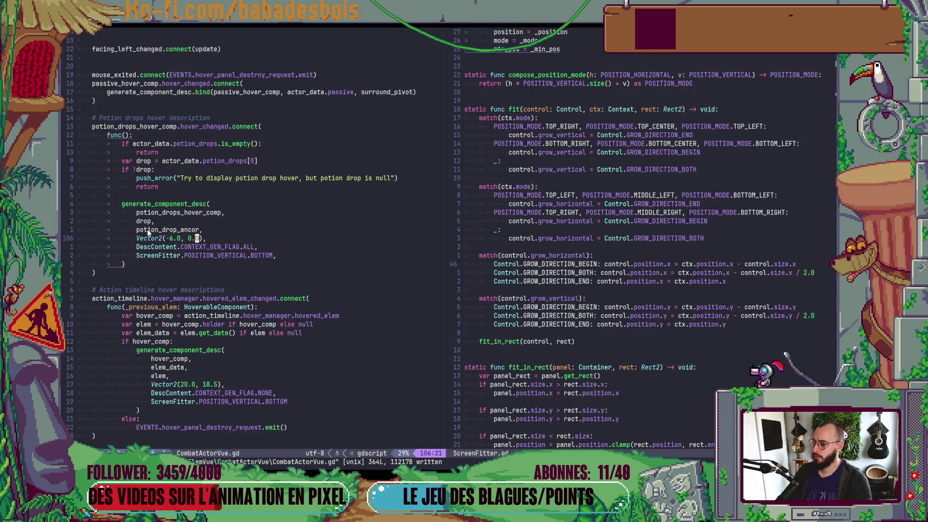
# Trace generate_component_desc through generate_hover_panel to the hover_panel_request signal and back.
pyautogui.scroll(-3, 609, 336)
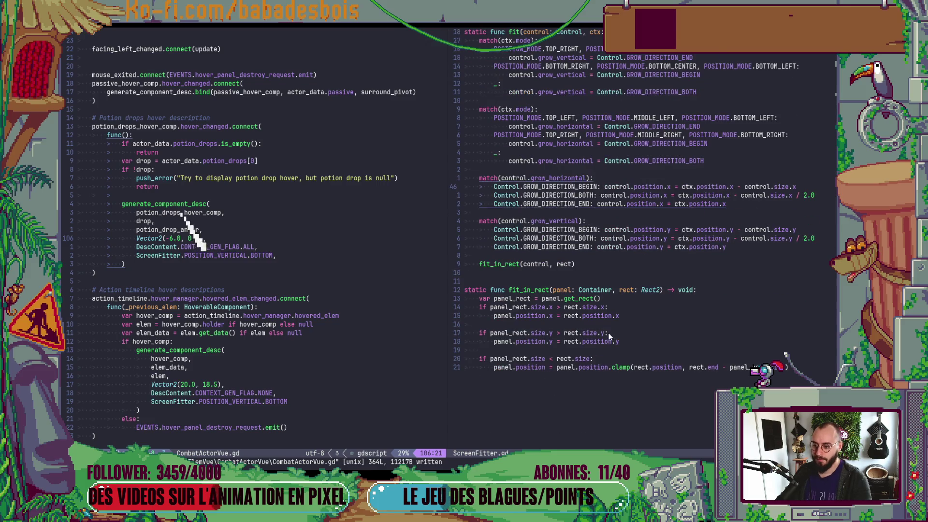
pyautogui.scroll(2, 609, 334)
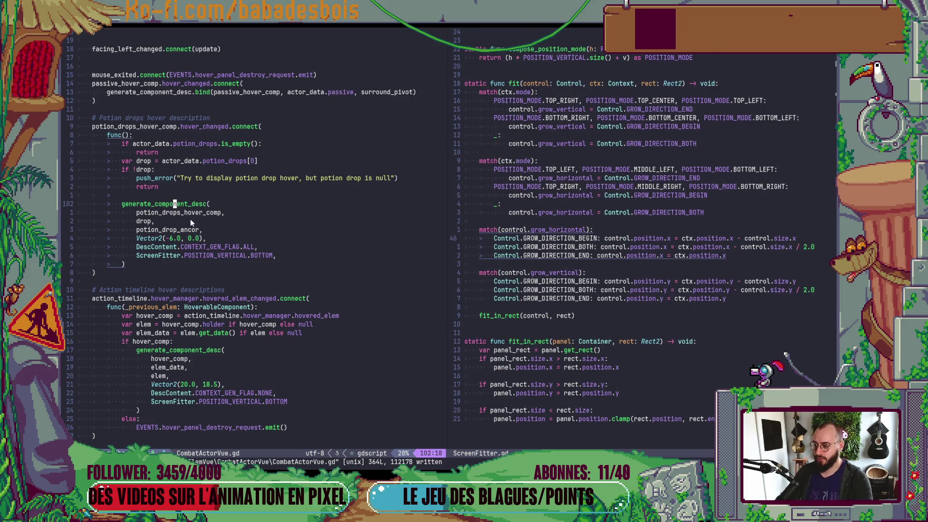
pyautogui.press('g')
pyautogui.press('d')
pyautogui.scroll(-6, 167, 254)
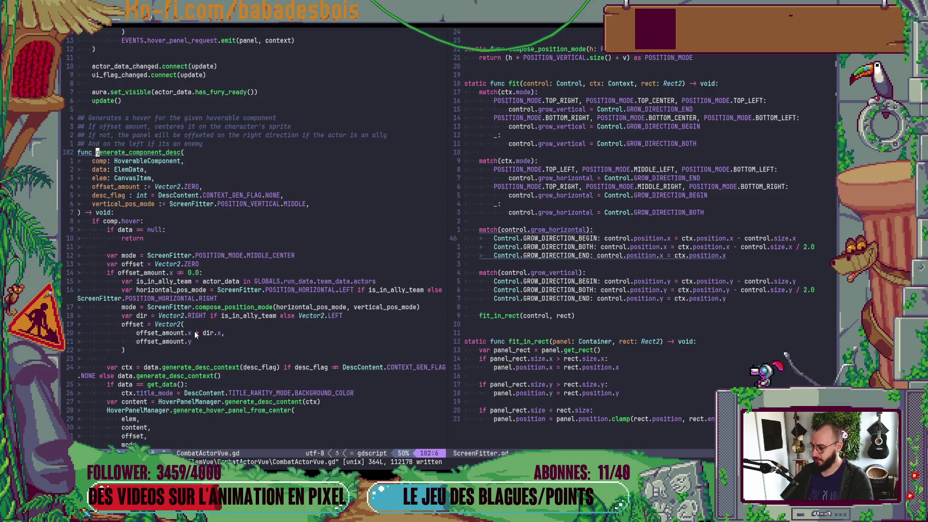
pyautogui.click(211, 334)
pyautogui.press('g')
pyautogui.press('d')
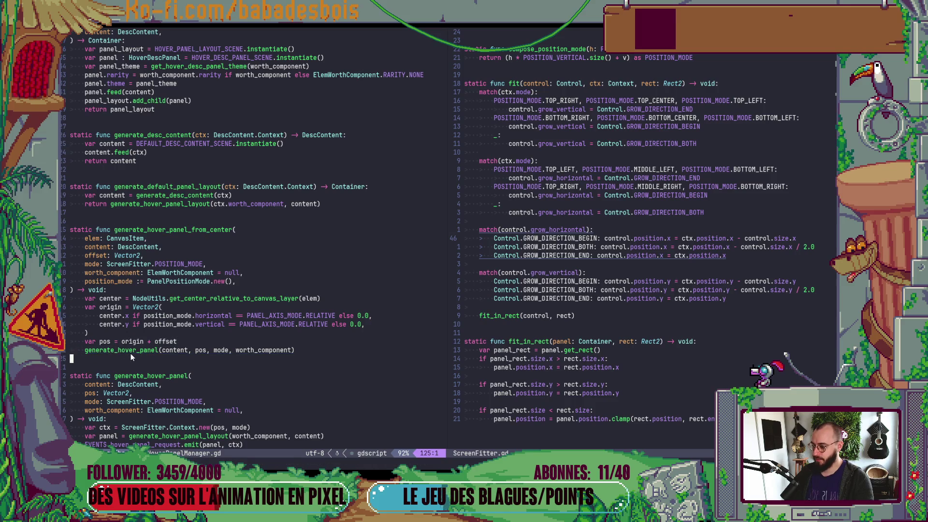
pyautogui.press('g')
pyautogui.press('d')
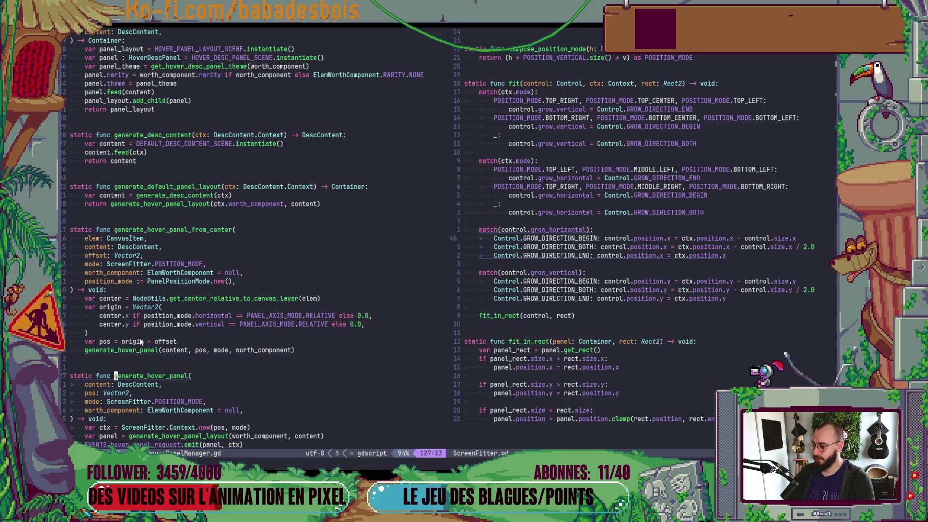
pyautogui.scroll(-4, 140, 339)
pyautogui.click(156, 341)
pyautogui.press('g')
pyautogui.press('d')
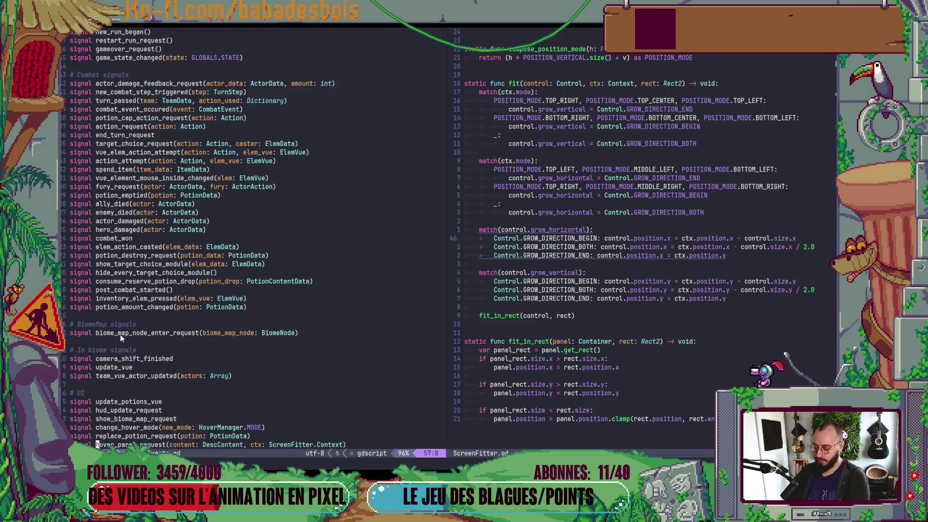
pyautogui.hotkey('ctrl', 'o')
# Duplicate the 'await get_tree().process_frame' line in spawn_panel_layout, then rerun the game.
pyautogui.scroll(20, 181, 312)
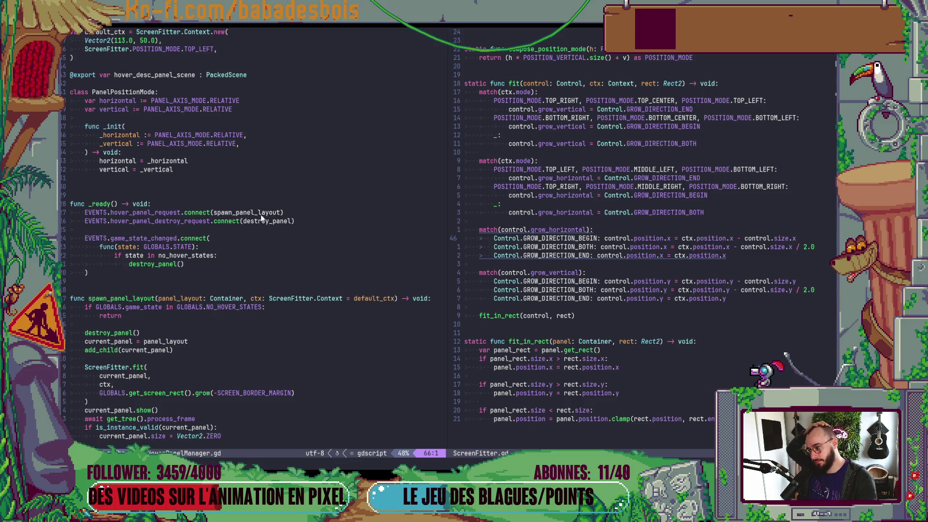
pyautogui.scroll(-7, 260, 213)
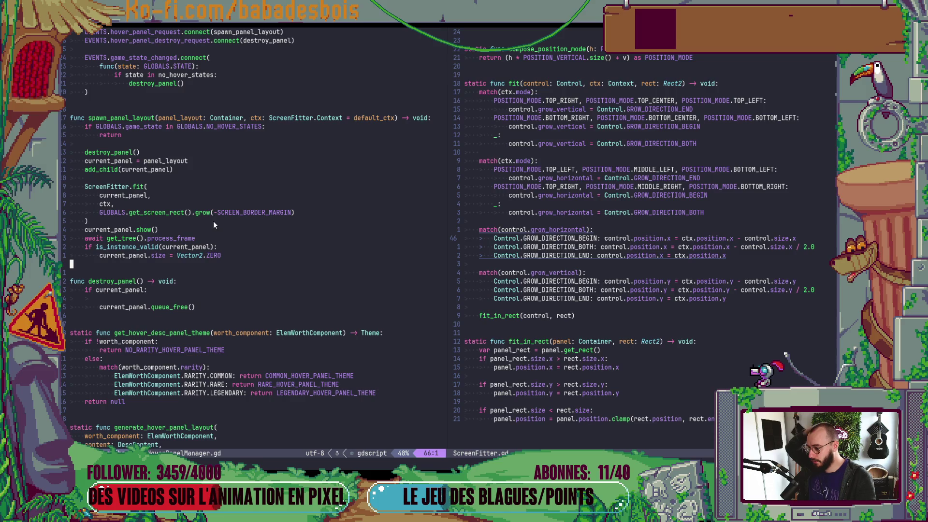
pyautogui.click(208, 237)
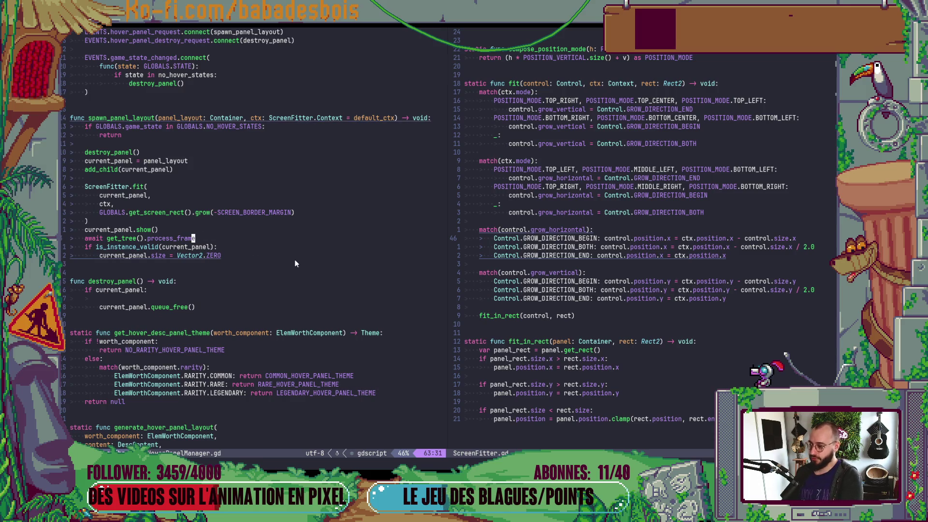
pyautogui.press('y')
pyautogui.press('y')
pyautogui.press('p')
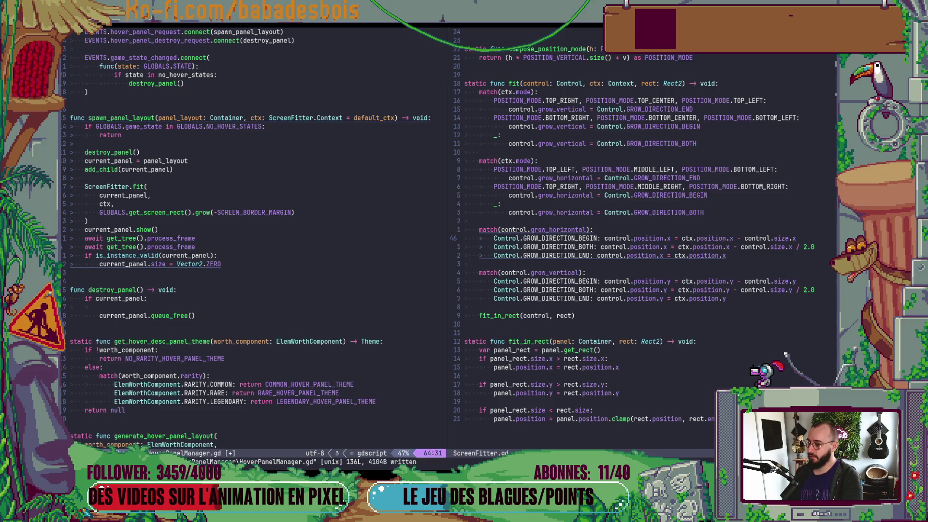
pyautogui.hotkey('alt', 'Tab')
pyautogui.press('F5')
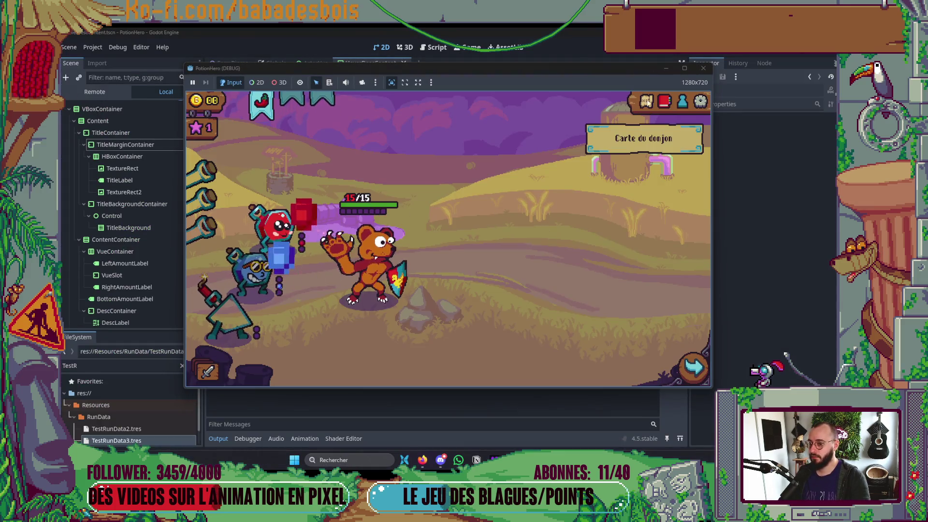
# Fight the first sword-node combat over three turns and collect the reward.
pyautogui.click(646, 101)
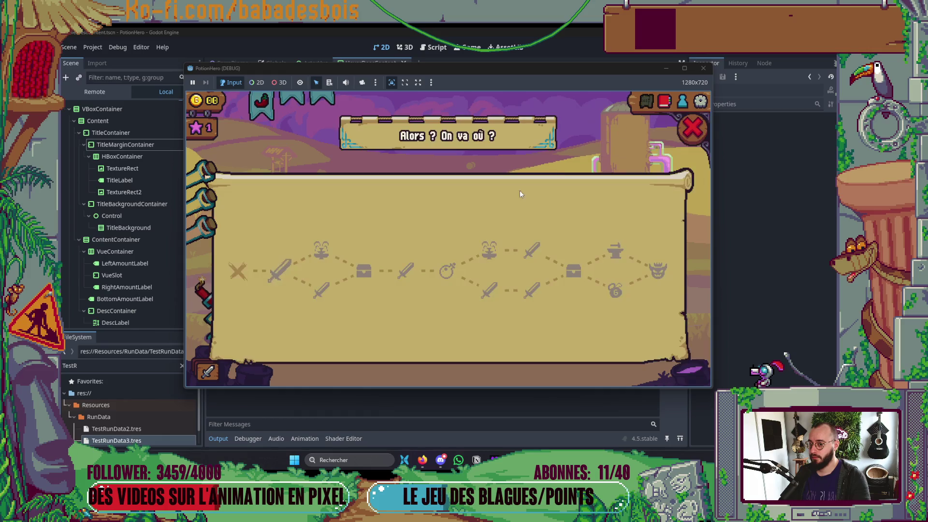
pyautogui.click(271, 278)
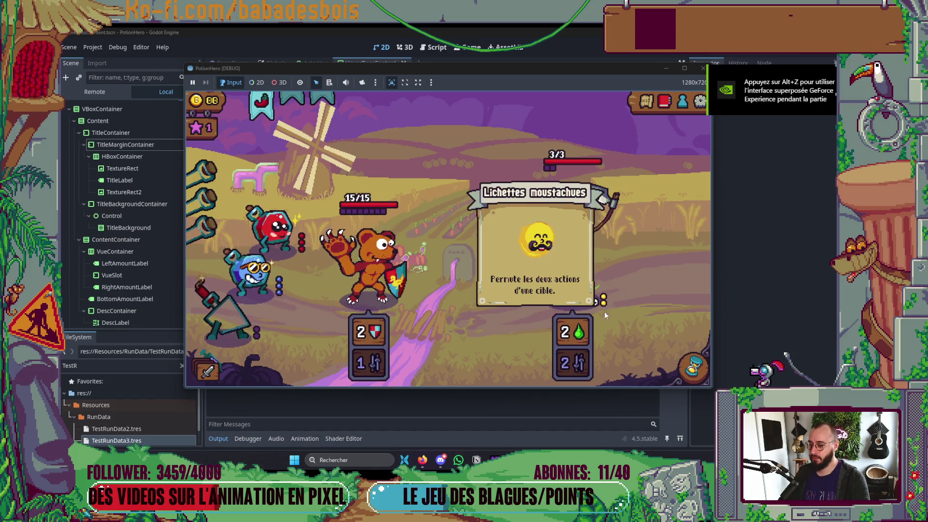
pyautogui.click(696, 376)
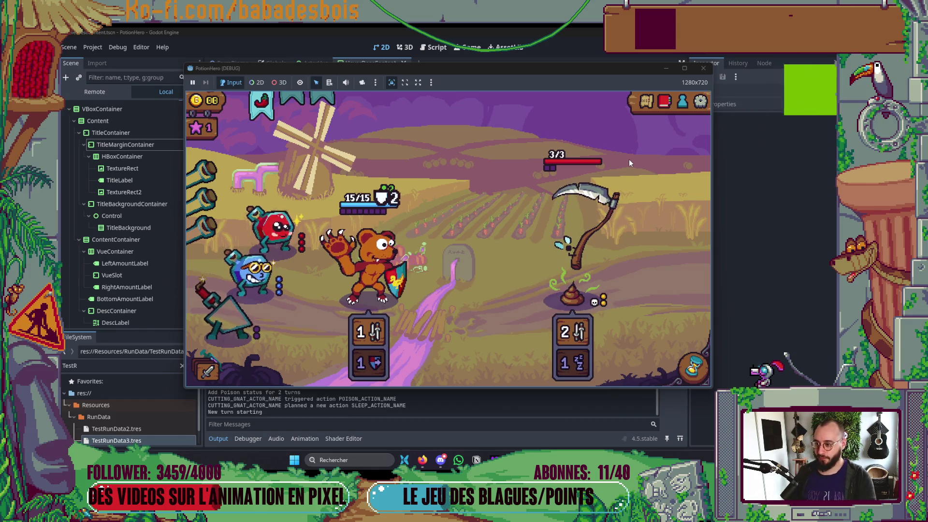
pyautogui.click(699, 367)
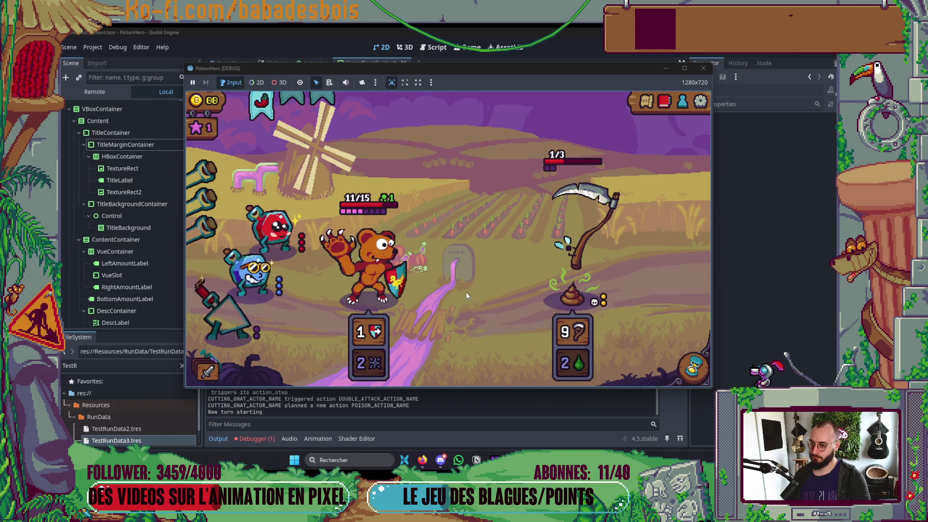
pyautogui.click(694, 368)
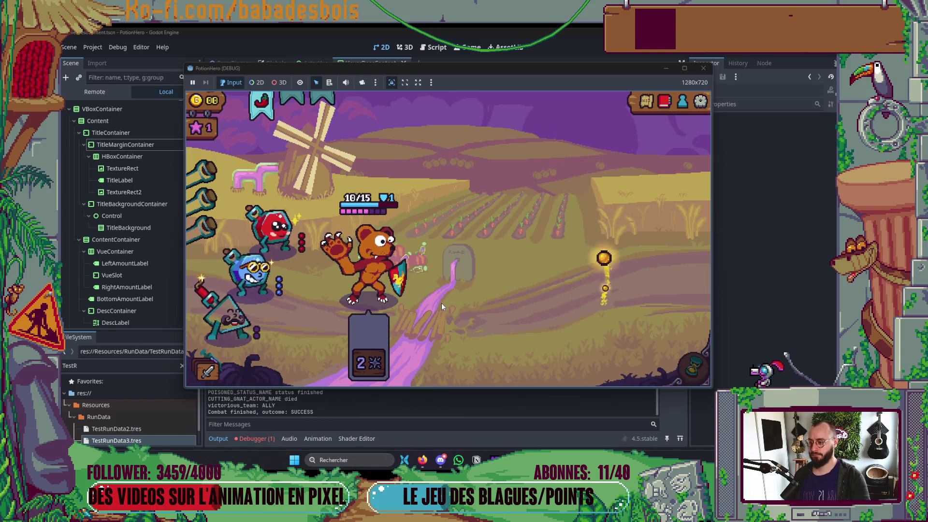
pyautogui.click(701, 370)
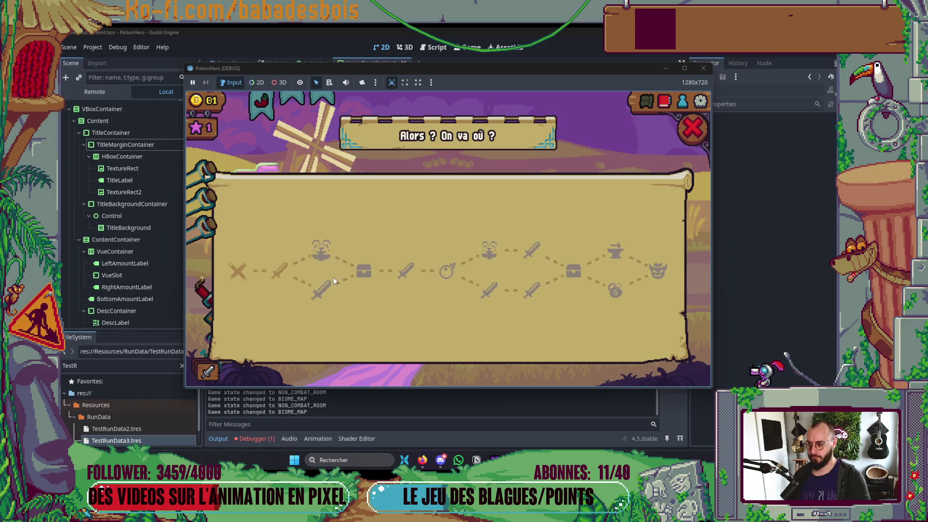
# Enter the next combat room, check enemy hover panels, and return to Neovim.
pyautogui.click(318, 288)
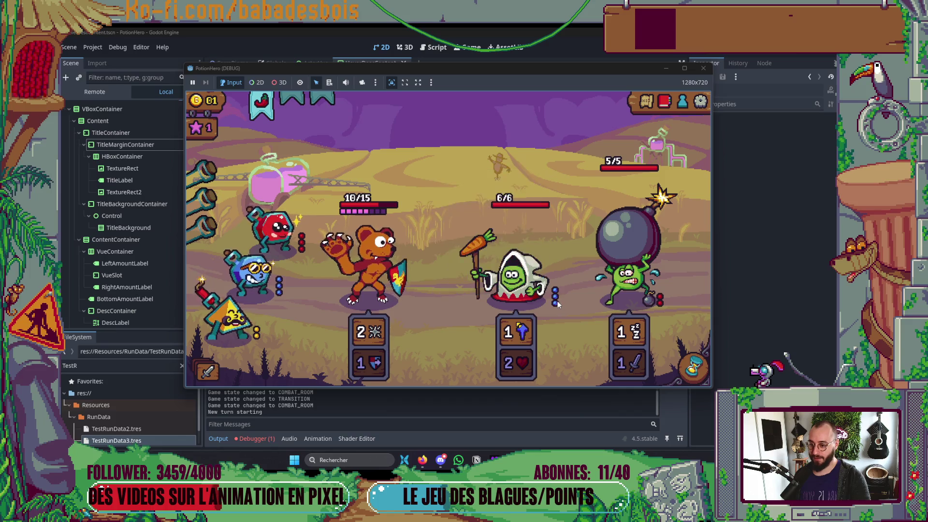
pyautogui.moveTo(667, 290)
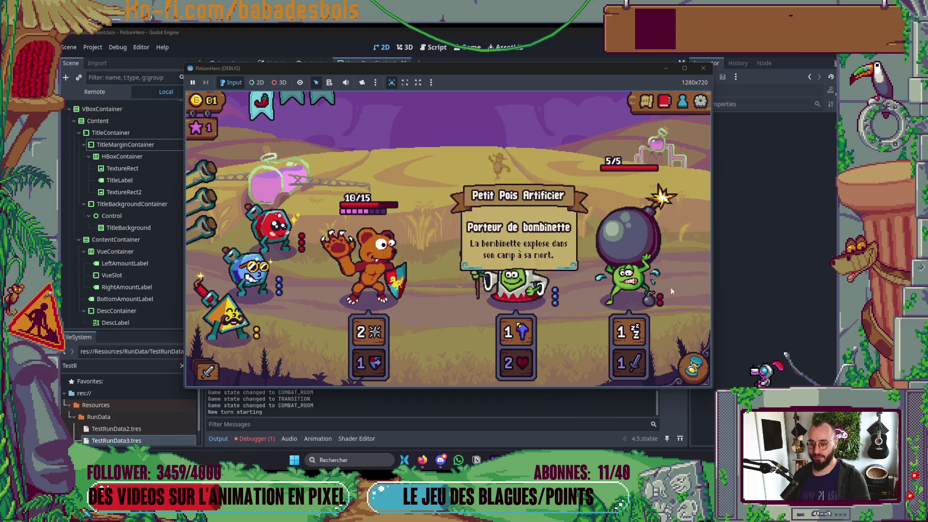
pyautogui.moveTo(558, 303)
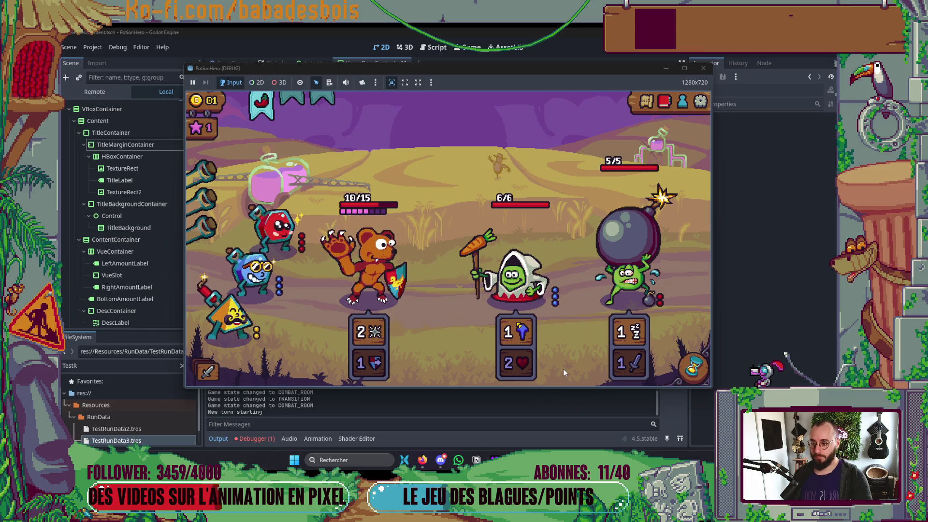
pyautogui.hotkey('alt', 'Tab')
pyautogui.hotkey('alt', 'Tab')
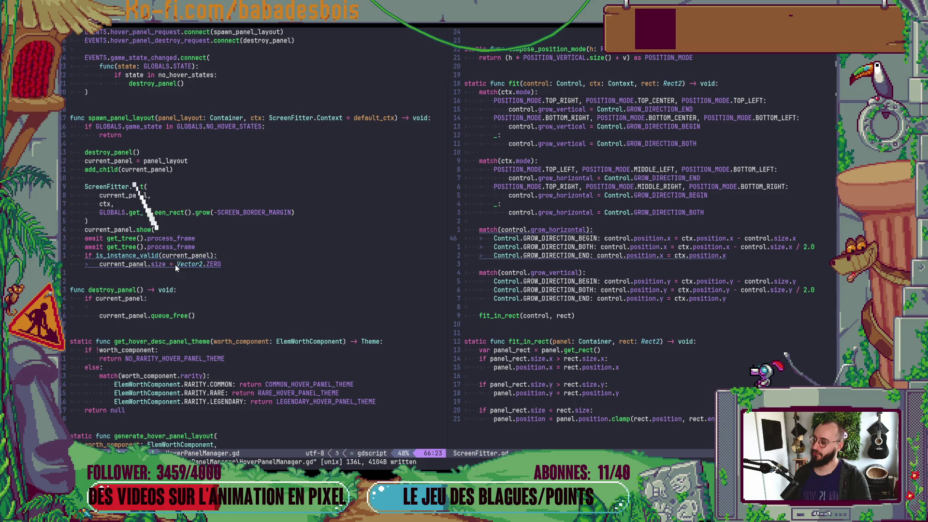
# Replace the two await process_frame lines with a single one.
pyautogui.doubleClick(199, 247)
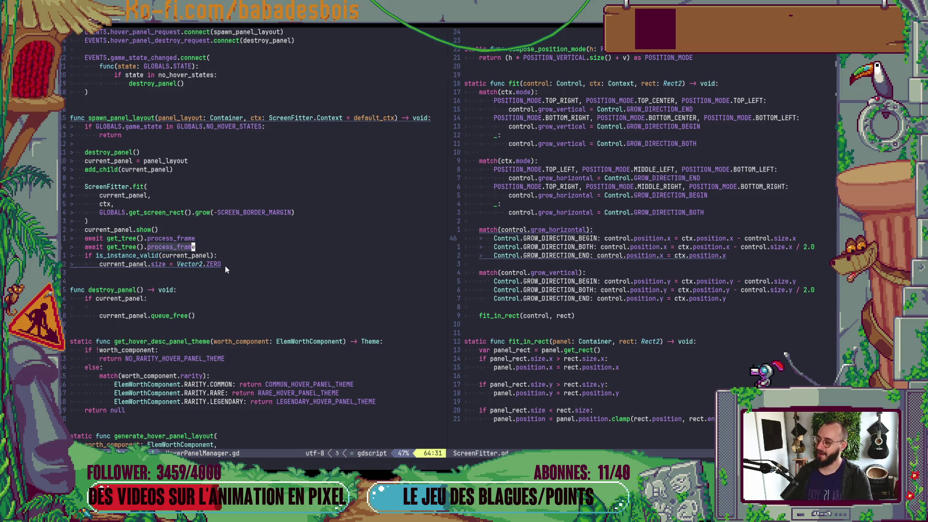
pyautogui.press('Escape')
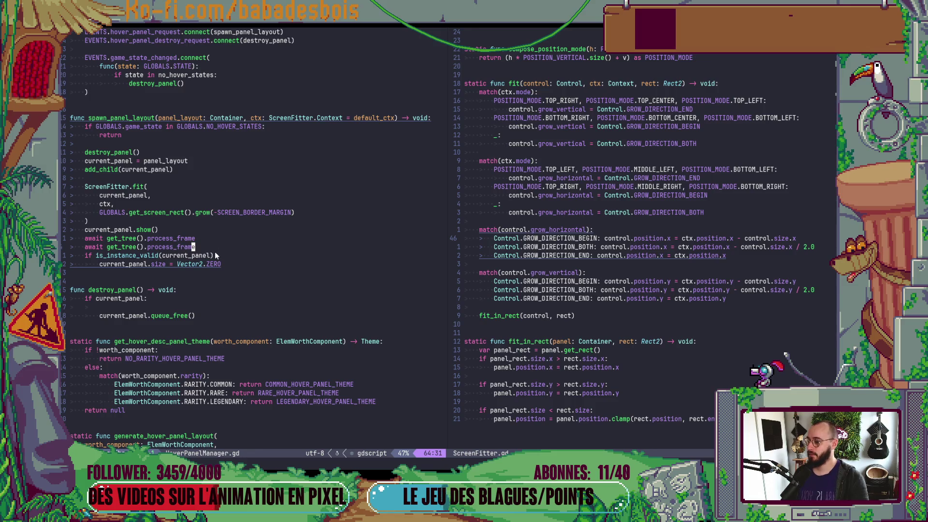
pyautogui.click(211, 239)
pyautogui.press('V')
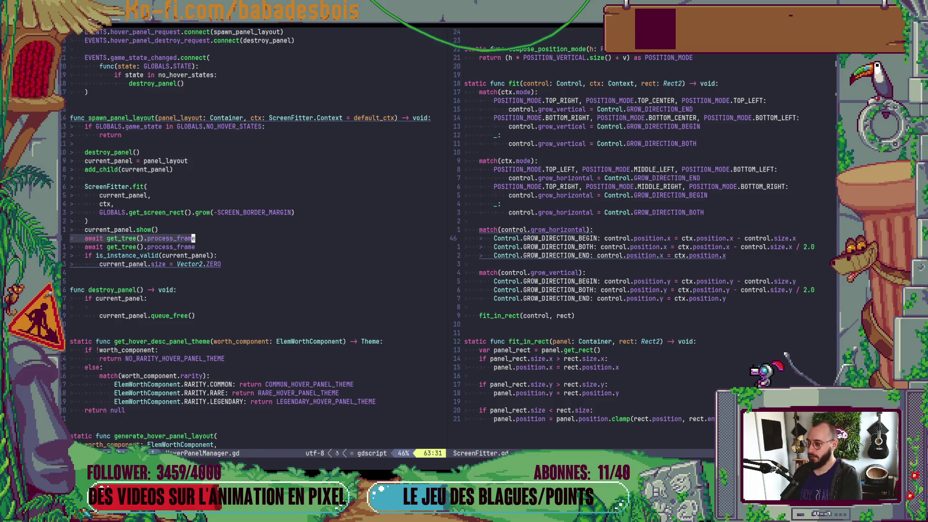
pyautogui.press('j')
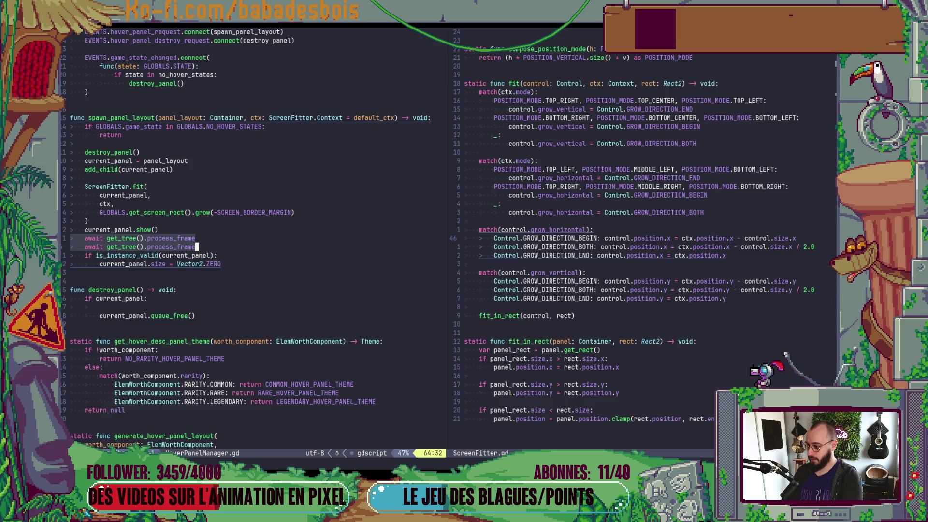
pyautogui.press('d')
pyautogui.press('u')
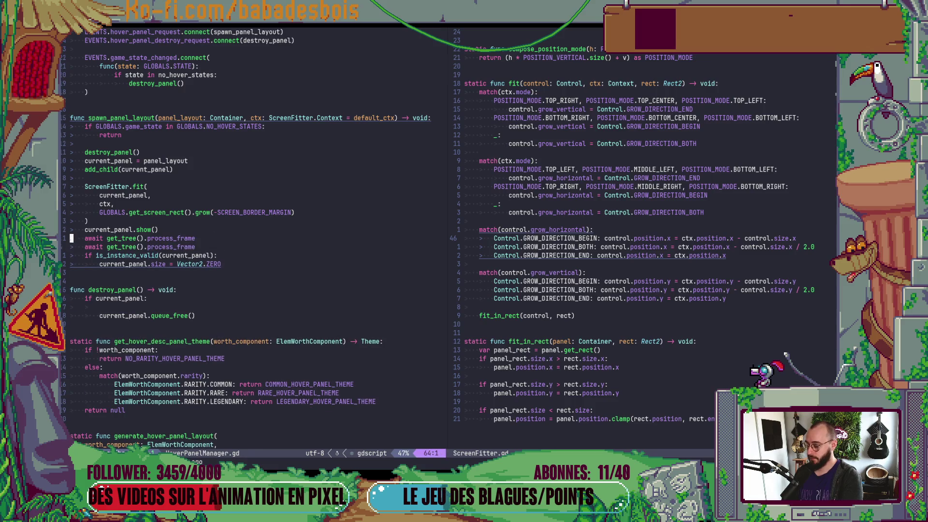
pyautogui.press('j')
pyautogui.press('d')
pyautogui.press('d')
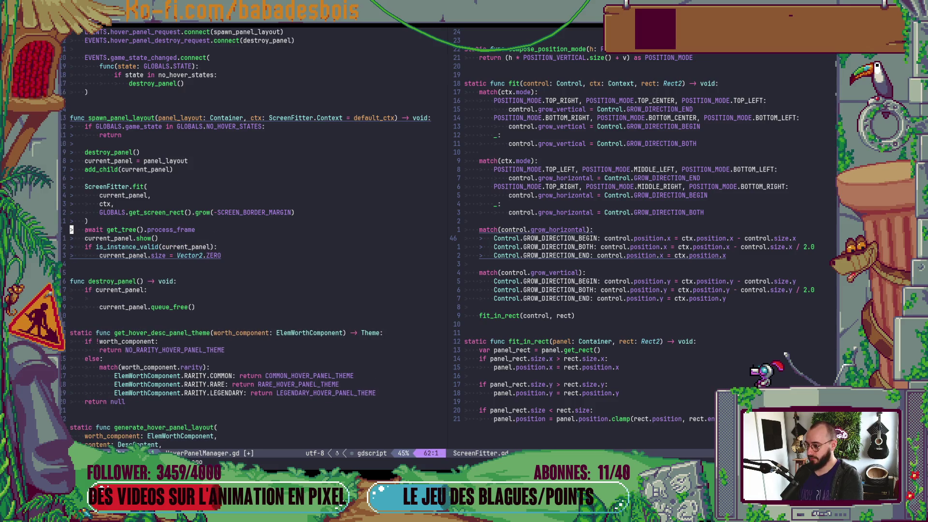
# Move the await and is_instance_valid size reset above ScreenFitter.fit, with fixed indentation.
pyautogui.hotkey('alt', 'k')
pyautogui.hotkey('alt', 'k')
pyautogui.hotkey('alt', 'k')
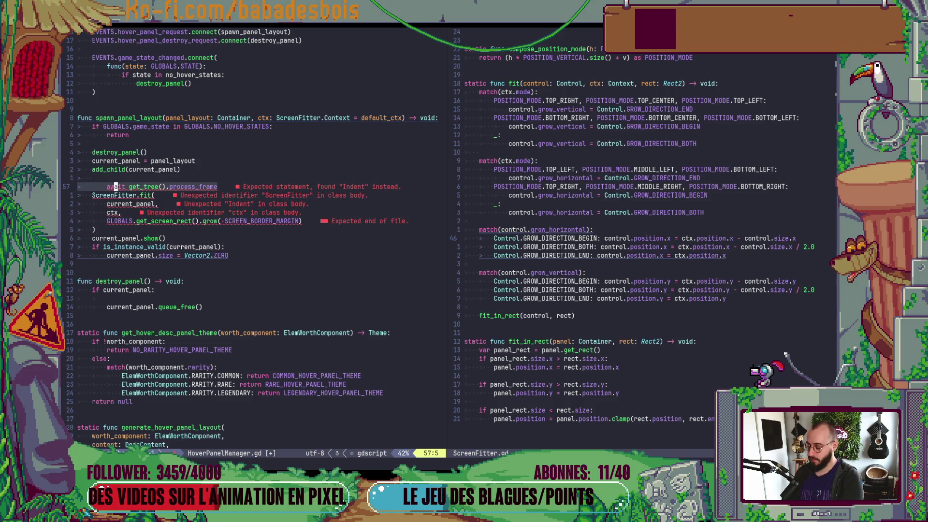
pyautogui.press('less')
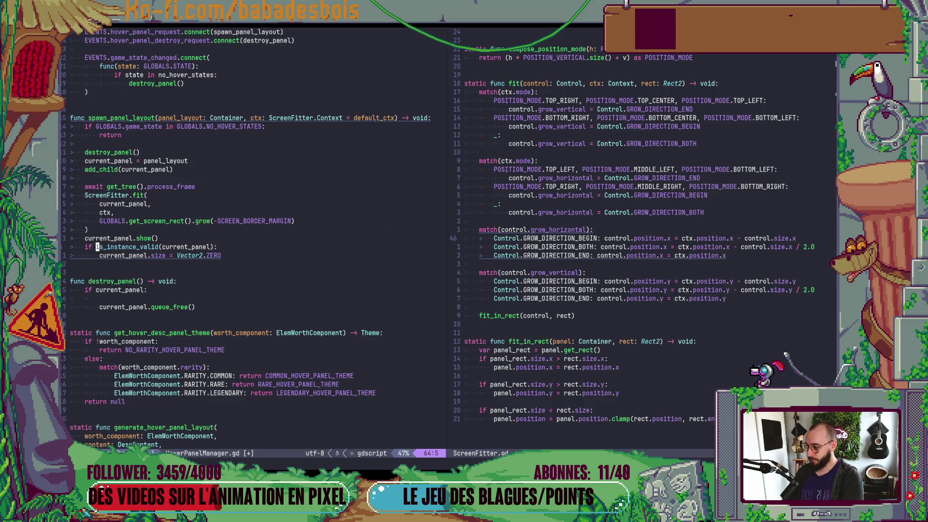
pyautogui.hotkey('alt', 'k')
pyautogui.hotkey('alt', 'k')
pyautogui.hotkey('alt', 'k')
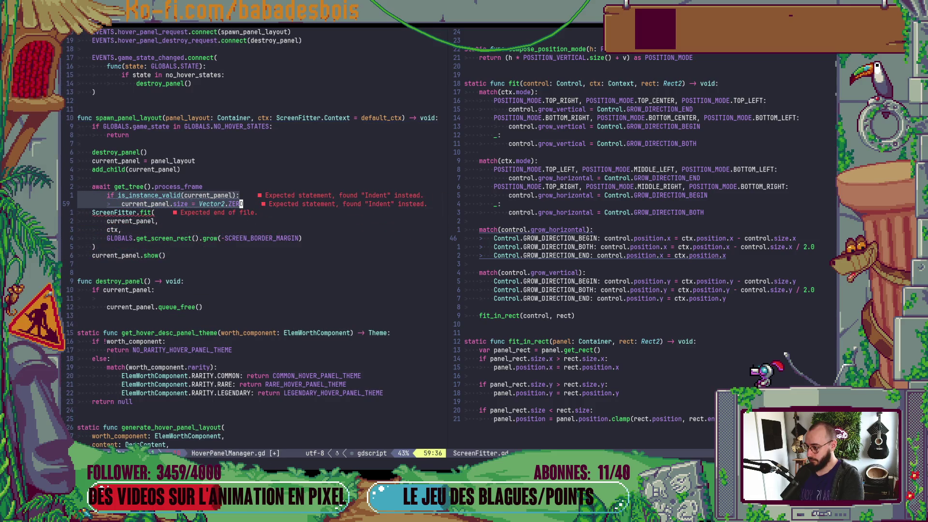
pyautogui.press('less')
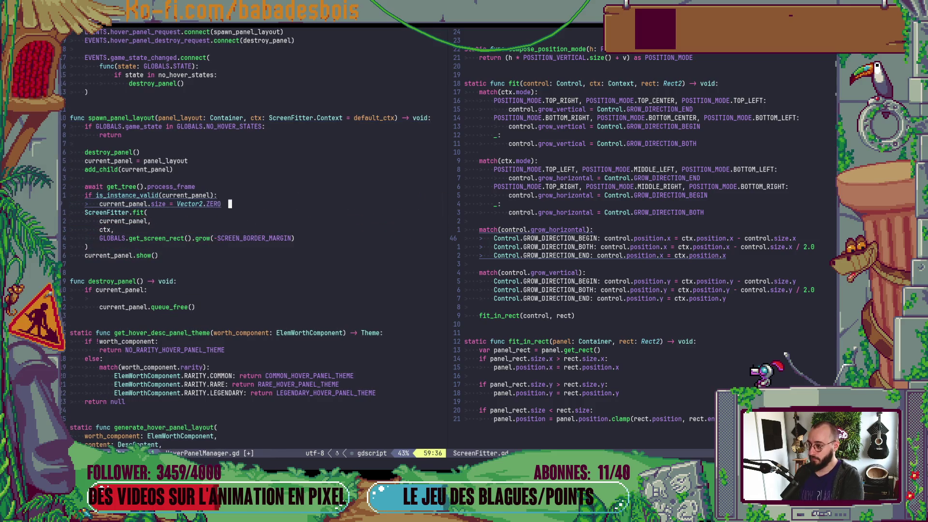
pyautogui.press('o')
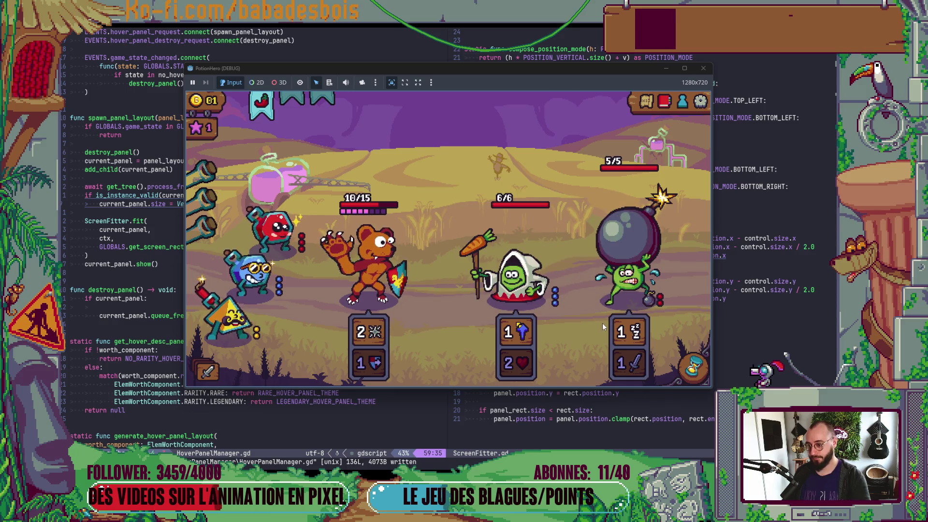
# Check the BearHero Berserk hover panel, close the game, and relaunch it from Godot.
pyautogui.moveTo(514, 340)
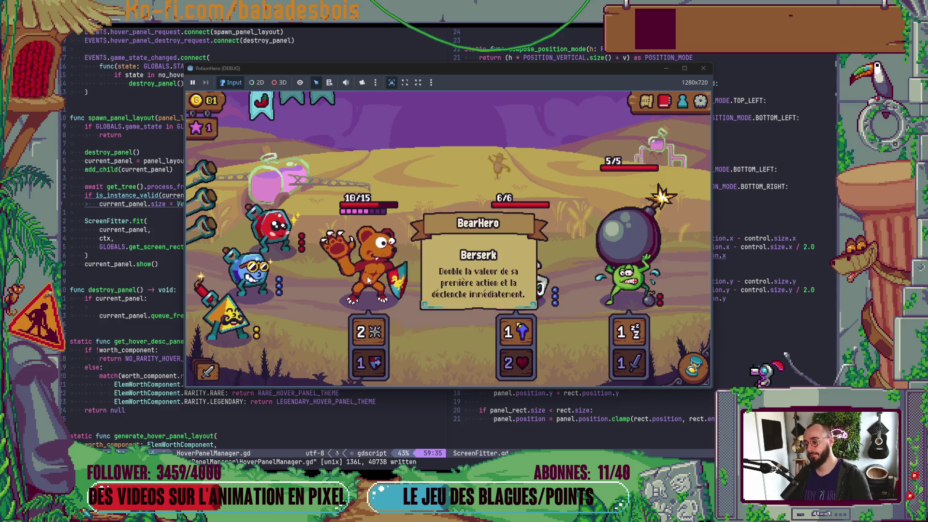
pyautogui.click(704, 68)
pyautogui.click(536, 92)
pyautogui.click(301, 187)
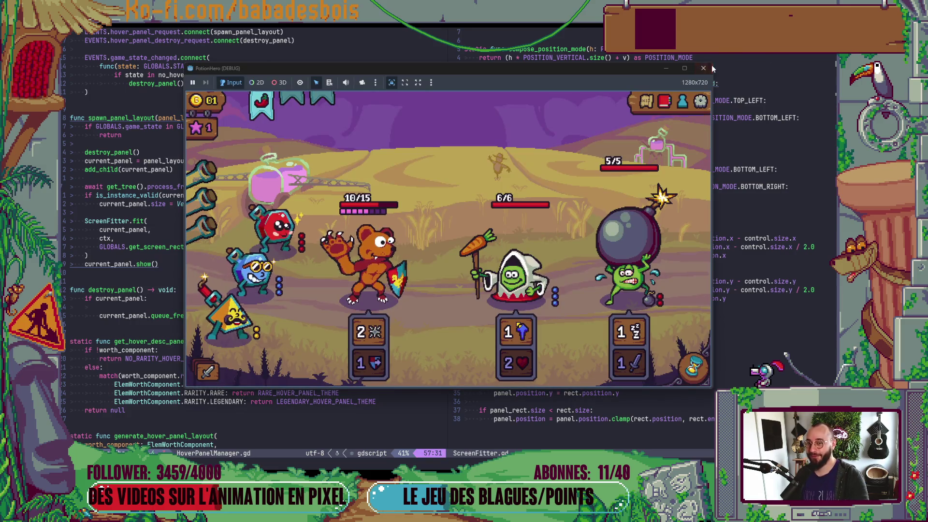
pyautogui.click(712, 65)
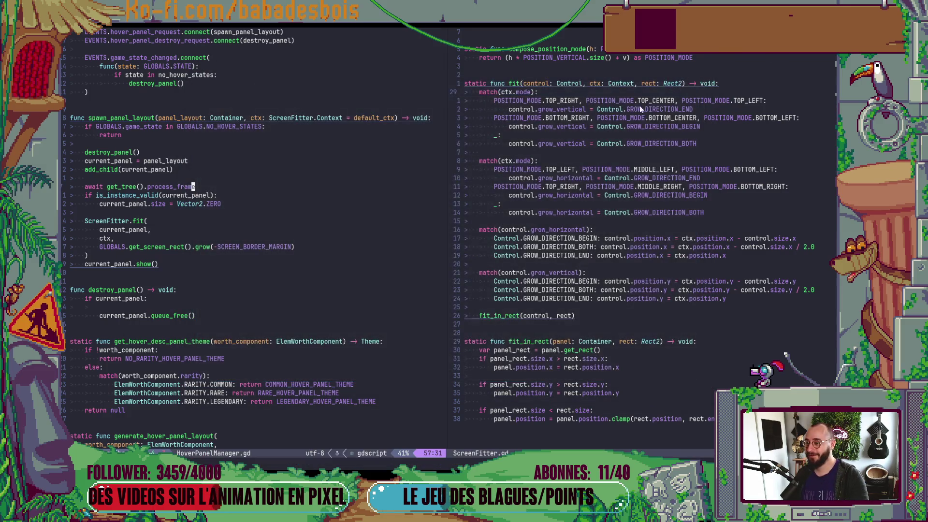
pyautogui.hotkey('alt', 'Tab')
pyautogui.press('F5')
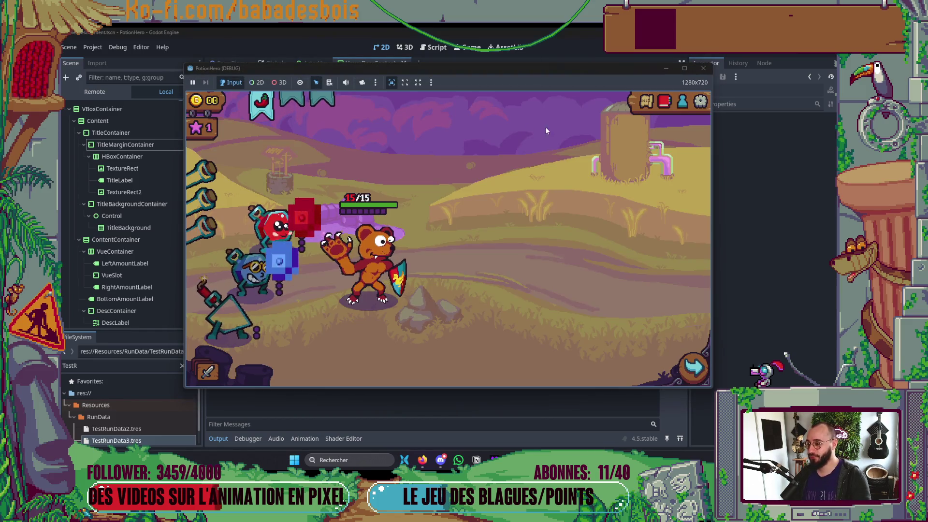
# Enter a map combat and hover enemies and cards until ScreenFitter.fit breaks on a freed object.
pyautogui.click(646, 101)
pyautogui.click(287, 274)
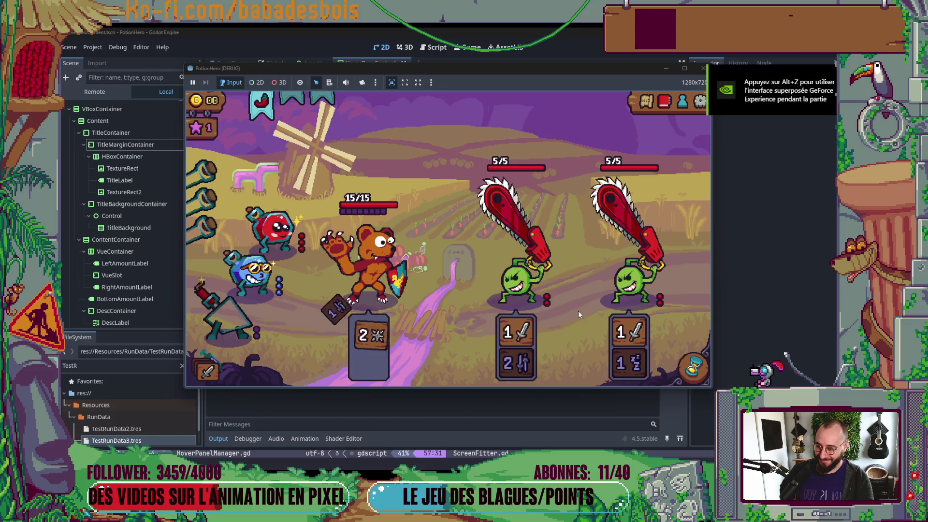
pyautogui.moveTo(547, 303)
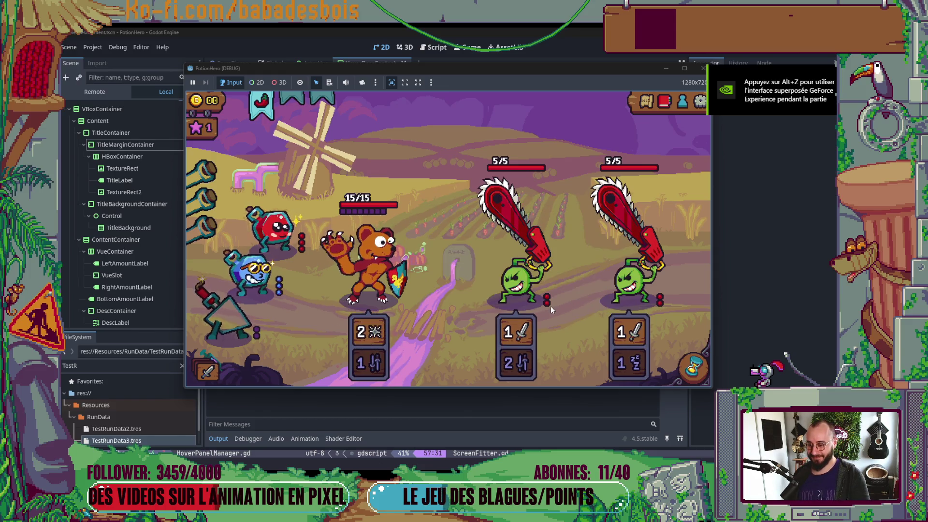
pyautogui.moveTo(664, 302)
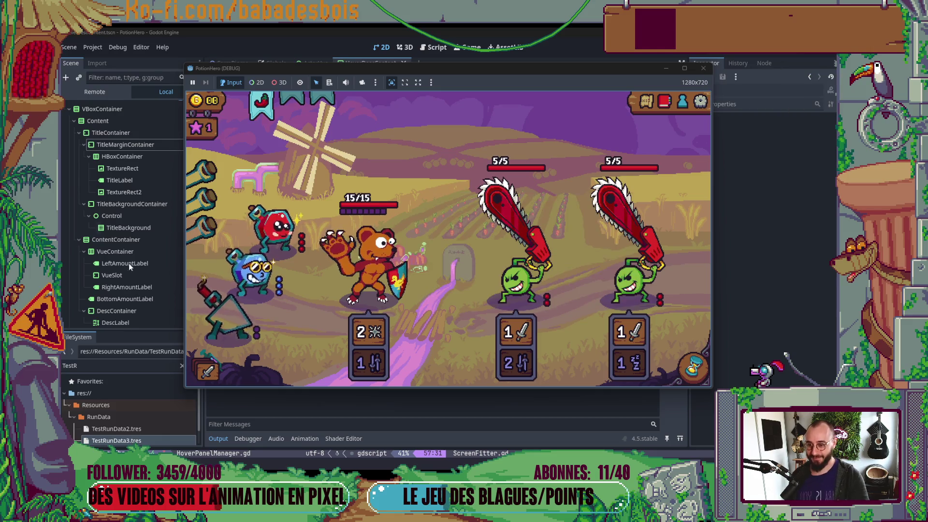
pyautogui.moveTo(517, 331)
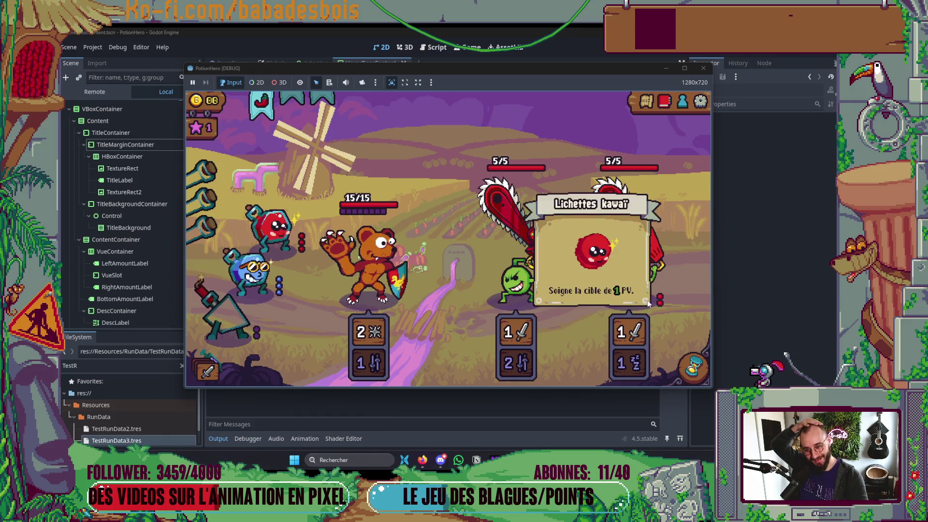
pyautogui.moveTo(374, 272)
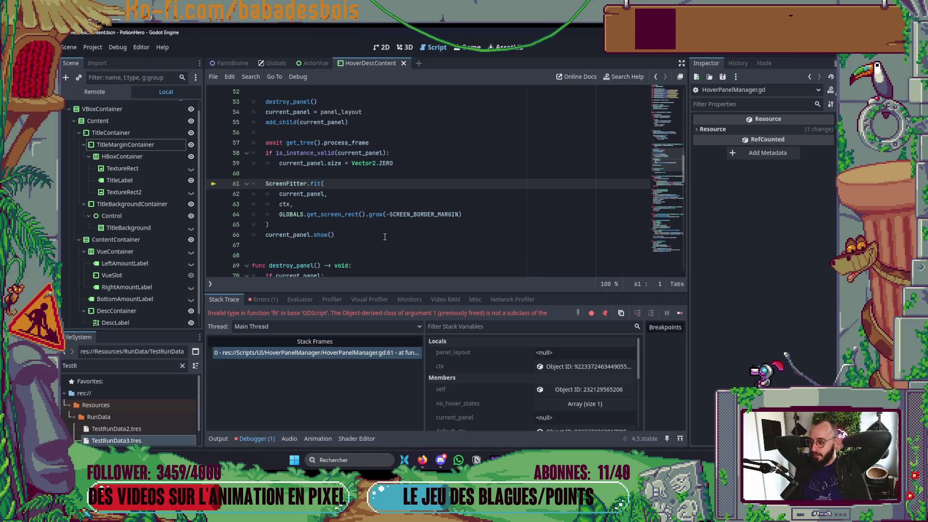
# Indent lines 61–66, ScreenFitter.fit through show(), under is_instance_valid and rerun the game.
pyautogui.moveTo(359, 228); pyautogui.dragTo(252, 184)
pyautogui.moveTo(361, 236)
pyautogui.mouseDown()
pyautogui.moveTo(270, 204)
pyautogui.moveTo(252, 183)
pyautogui.mouseUp()
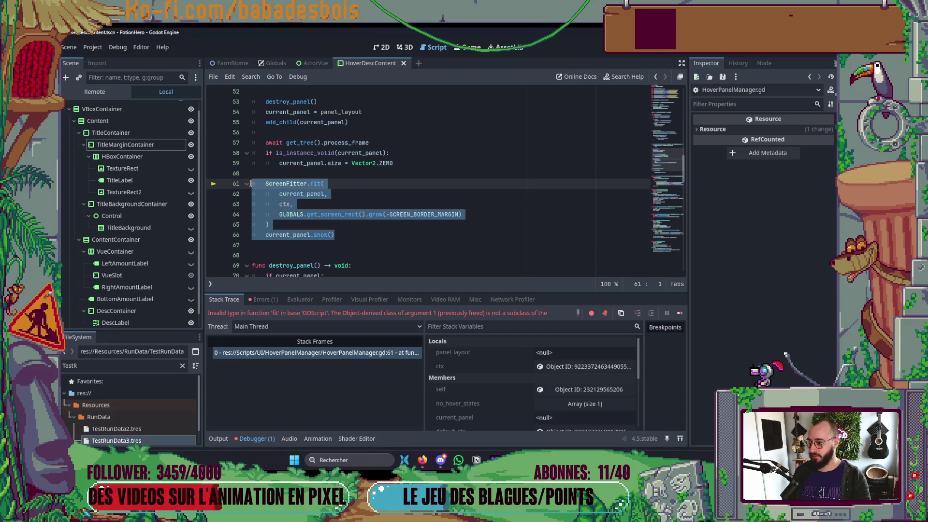
pyautogui.press('Tab')
pyautogui.click(434, 214)
pyautogui.click(269, 172)
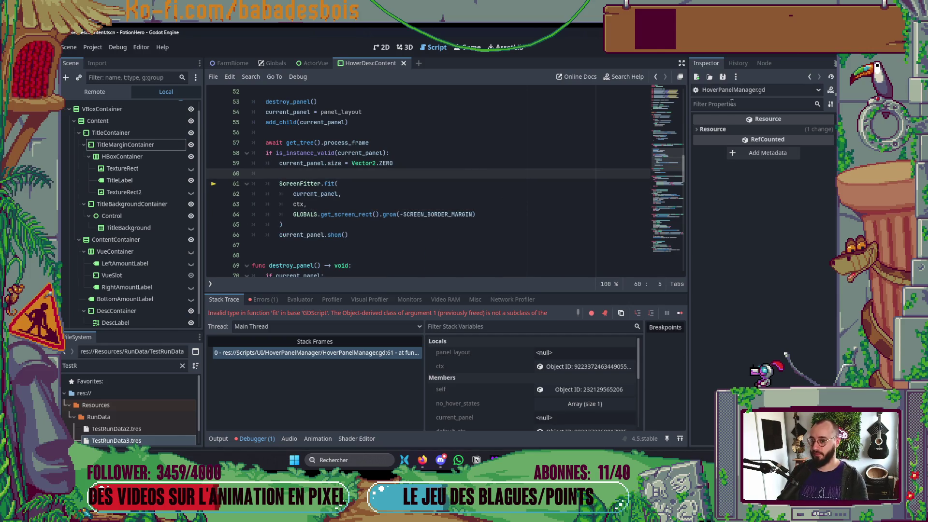
pyautogui.press('F5')
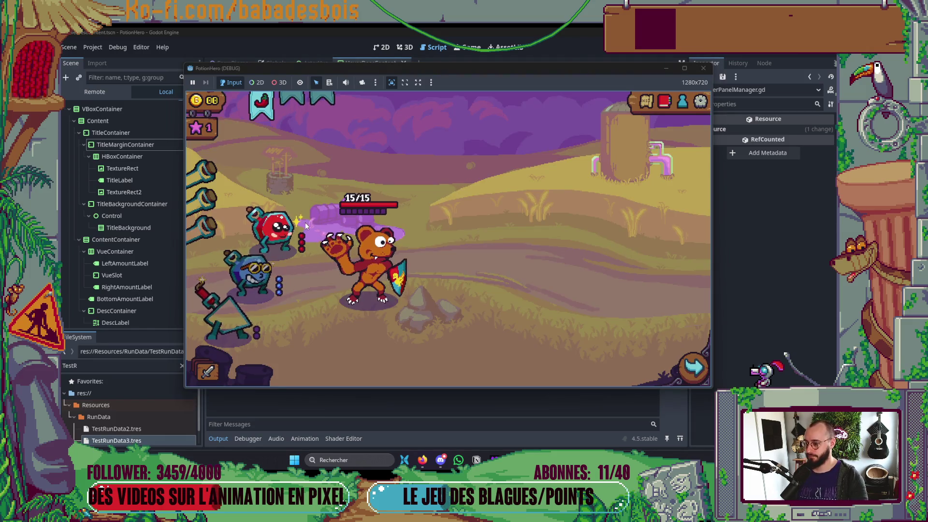
# Enter the next map node, check the Lichettes kawaï and Flacon basique 3 panels, then stop.
pyautogui.moveTo(299, 246)
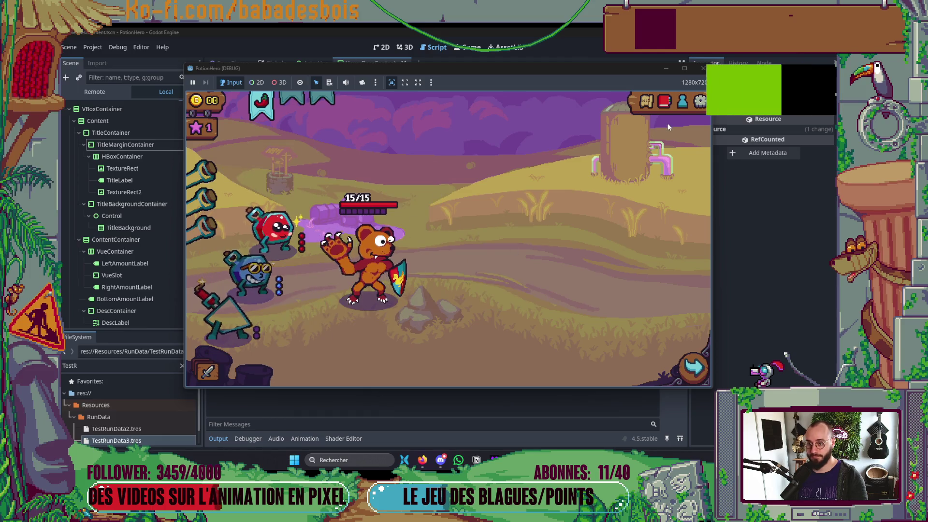
pyautogui.click(693, 367)
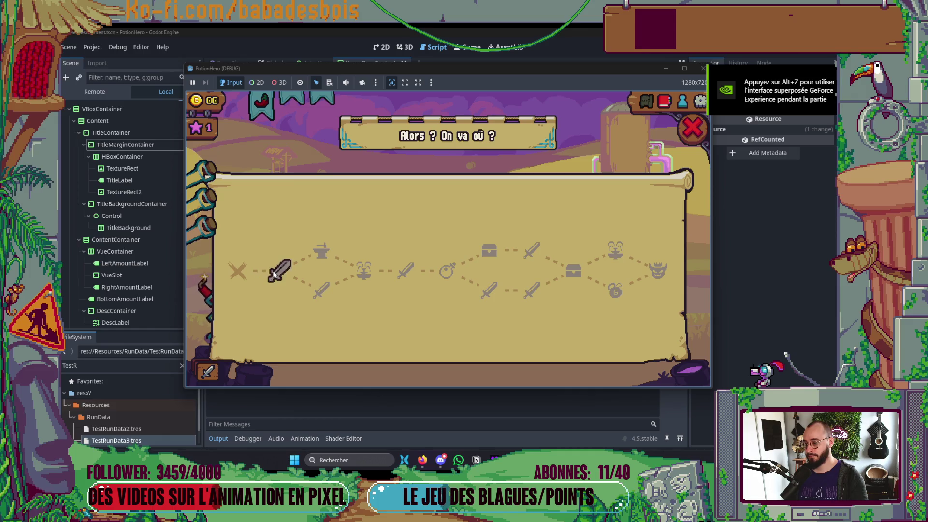
pyautogui.click(275, 271)
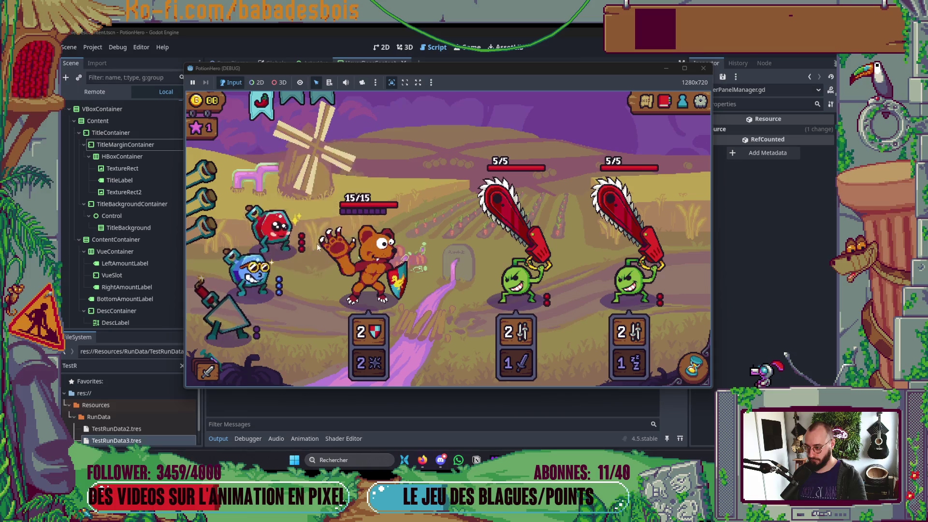
pyautogui.moveTo(268, 242)
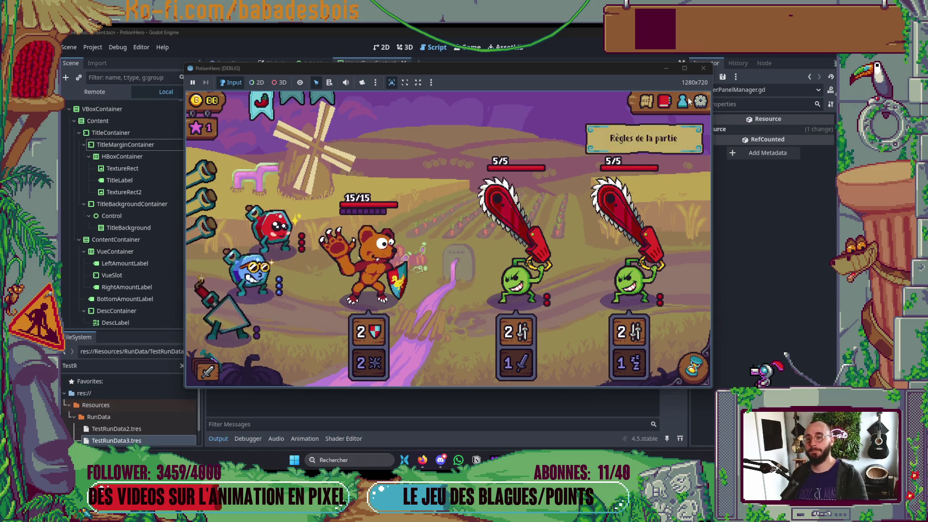
pyautogui.click(703, 69)
# Collapse the output panel, view the hover description scene in 2D, and return to Neovim.
pyautogui.click(216, 436)
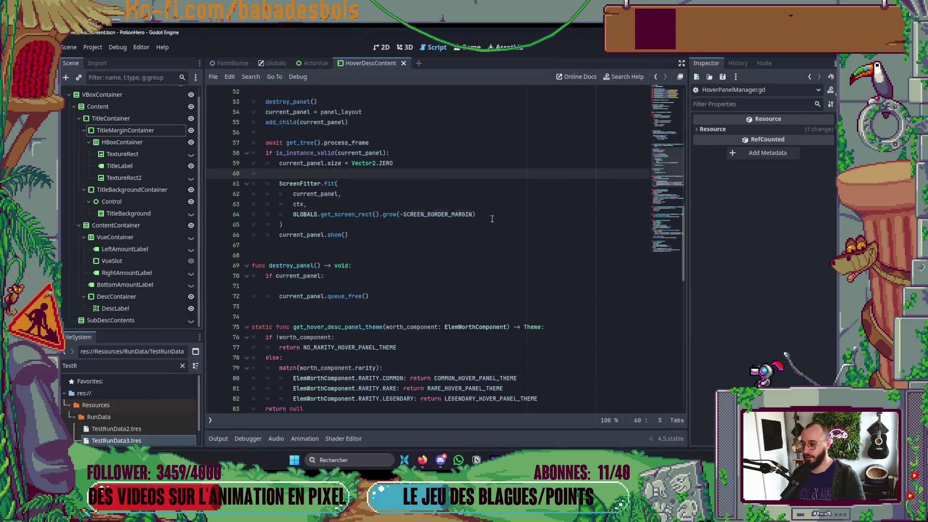
pyautogui.click(381, 47)
pyautogui.scroll(4, 426, 251)
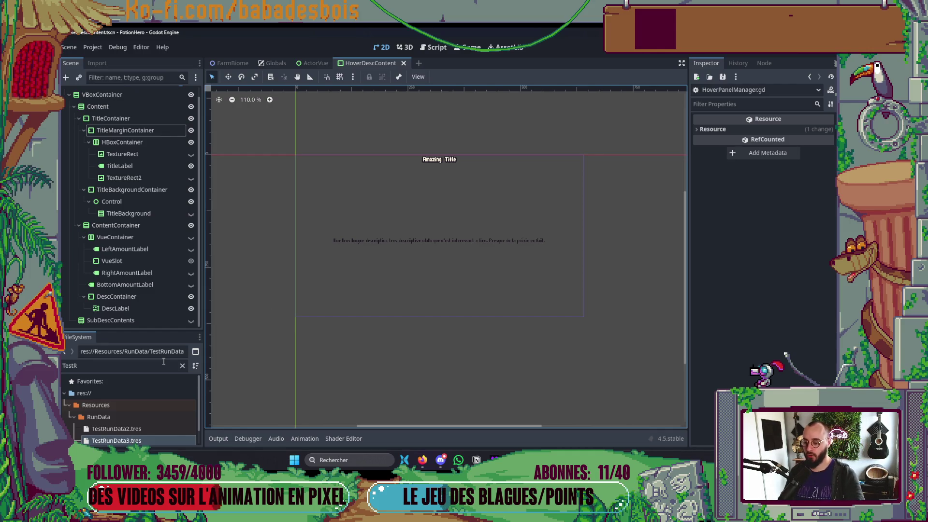
pyautogui.hotkey('alt', 'Tab')
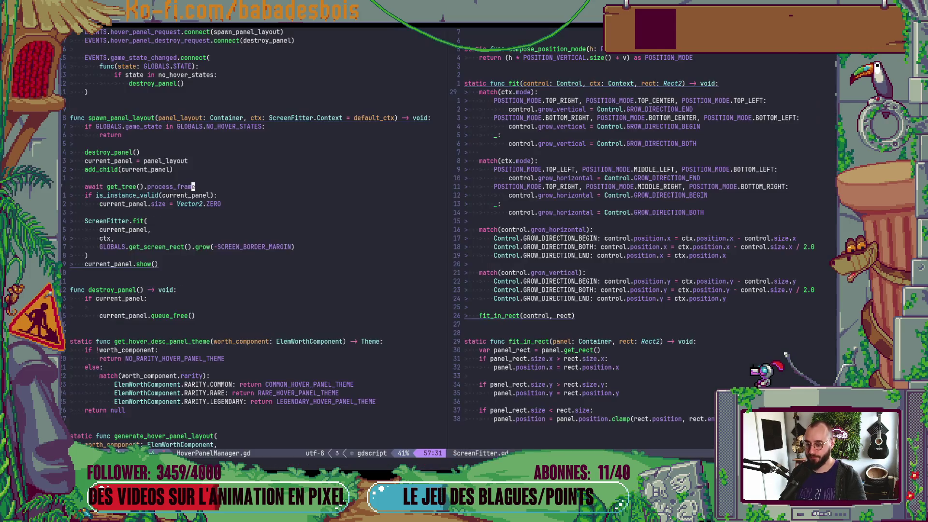
# Visually select lines 58–67 of spawn_panel_layout and reindent them with =.
pyautogui.press('9')
pyautogui.press('j')
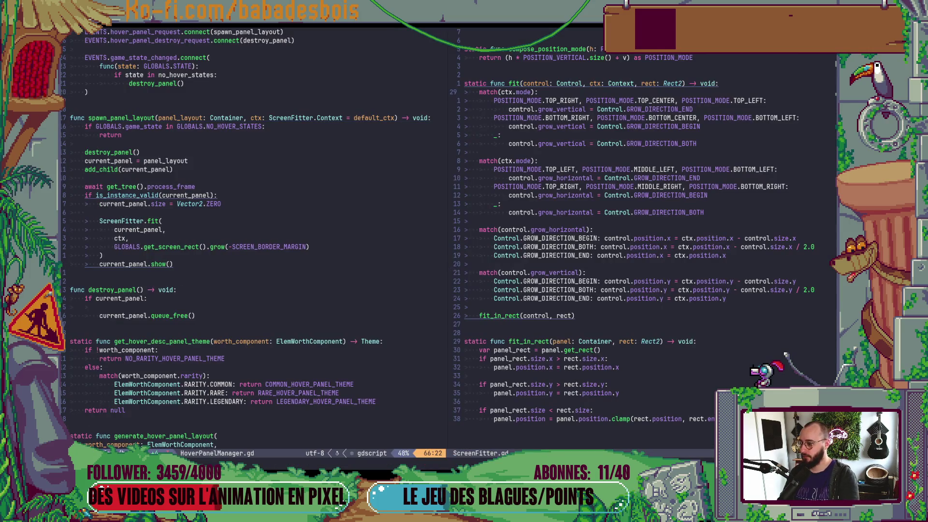
pyautogui.press('k')
pyautogui.press('k')
pyautogui.press('k')
pyautogui.press('k')
pyautogui.press('k')
pyautogui.press('k')
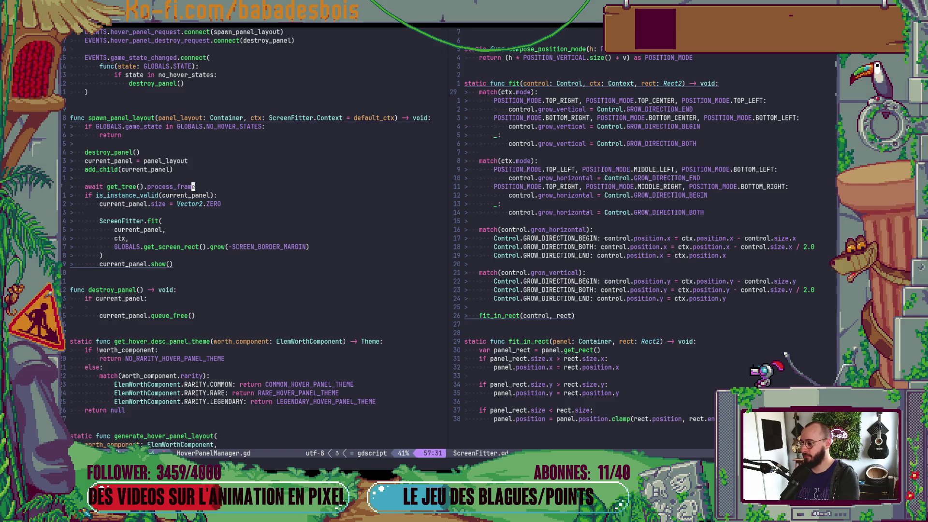
pyautogui.press('v')
pyautogui.press('j')
pyautogui.press('j')
pyautogui.press('j')
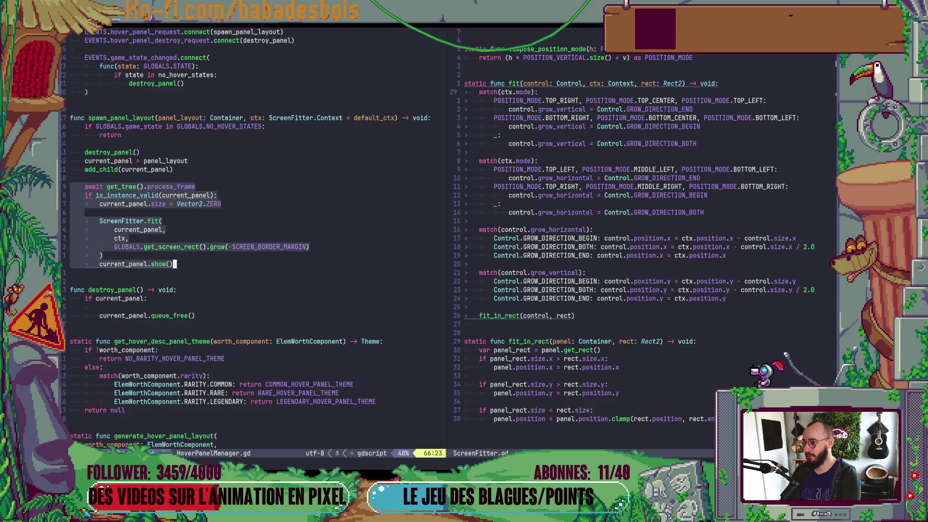
pyautogui.press('=')
pyautogui.press('k')
pyautogui.press('k')
pyautogui.click(170, 187)
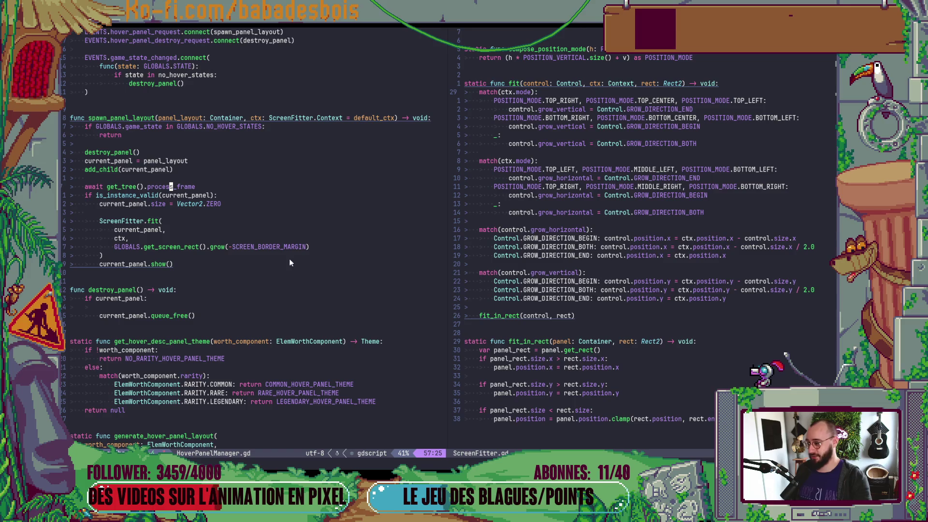
# Review the await, is_instance_valid and ScreenFitter.fit block, then switch to Godot.
pyautogui.moveTo(135, 221); pyautogui.dragTo(140, 255)
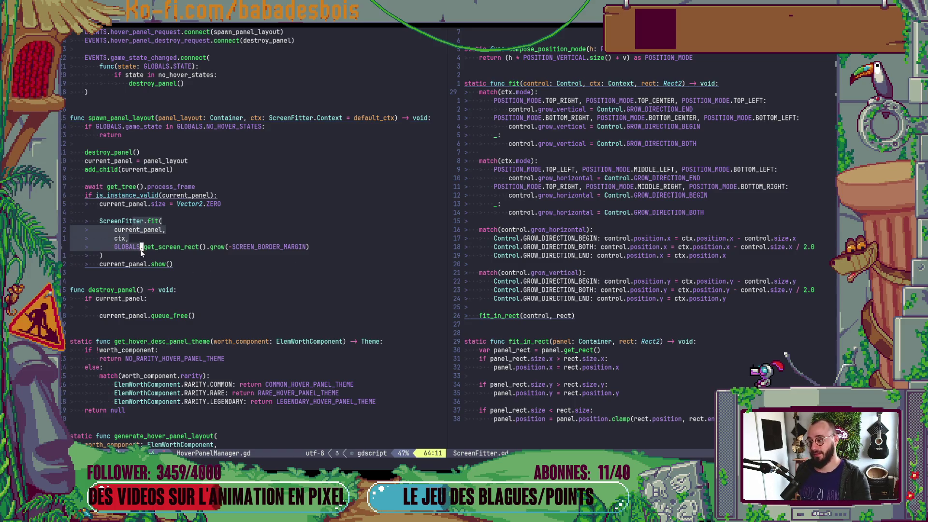
pyautogui.click(237, 277)
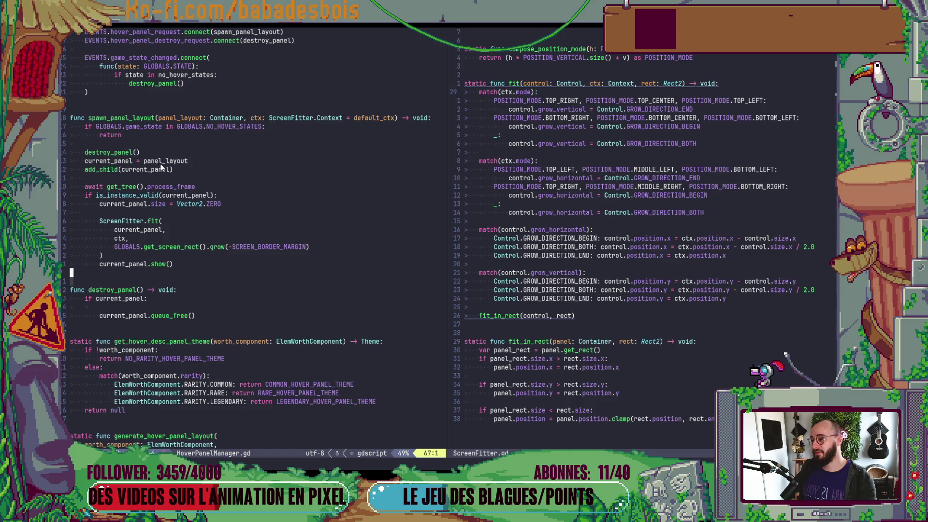
pyautogui.moveTo(83, 186); pyautogui.dragTo(199, 188)
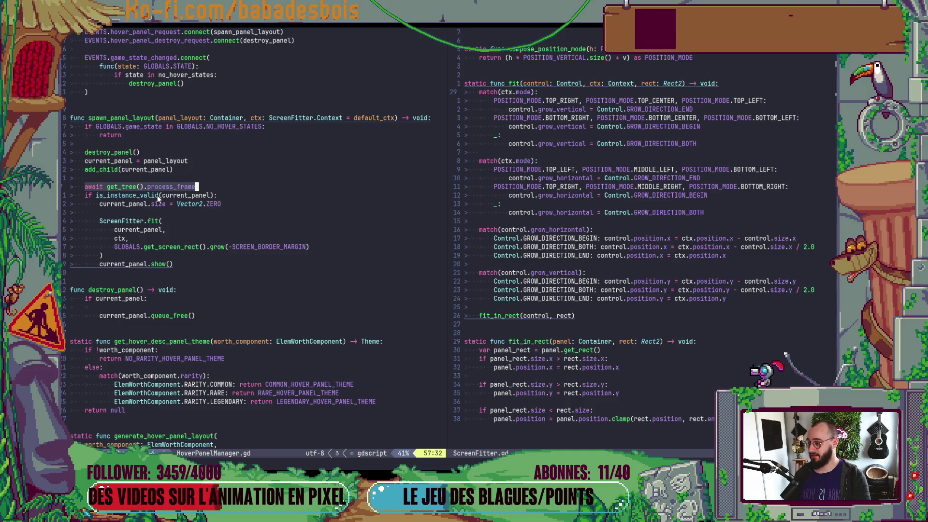
pyautogui.moveTo(157, 196); pyautogui.dragTo(162, 264)
pyautogui.click(275, 275)
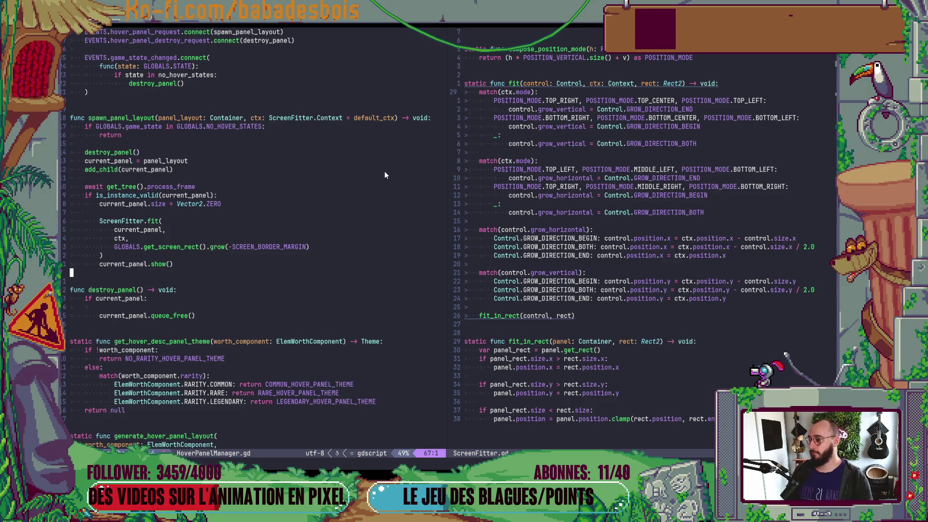
pyautogui.moveTo(191, 189); pyautogui.dragTo(80, 190)
pyautogui.press('u')
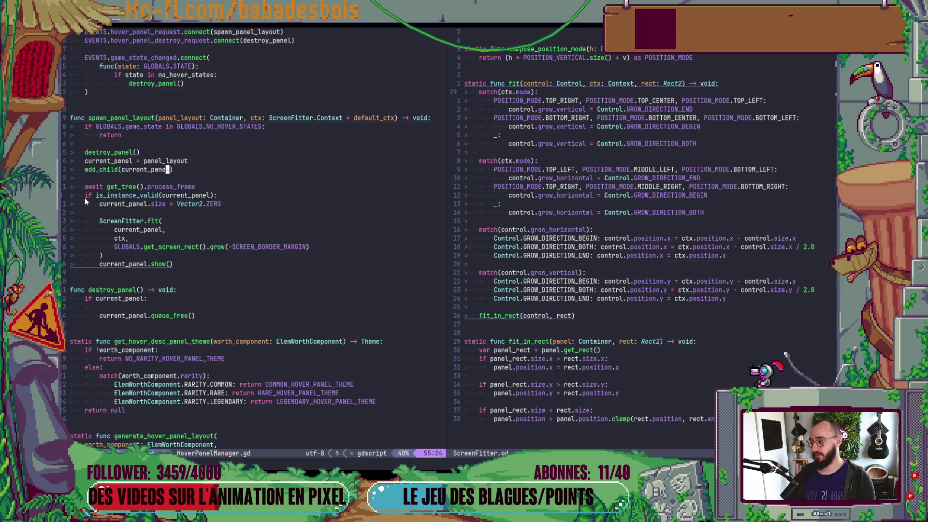
pyautogui.click(251, 208)
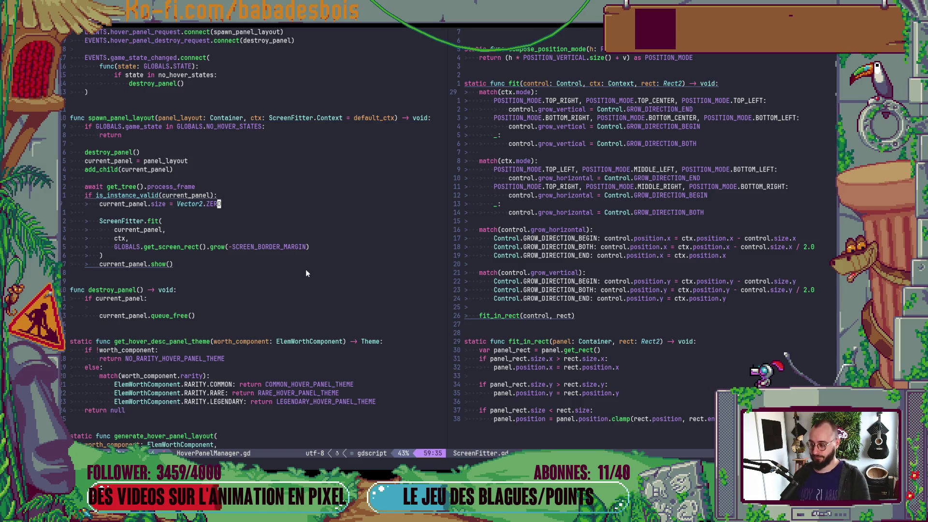
pyautogui.hotkey('alt', 'Tab')
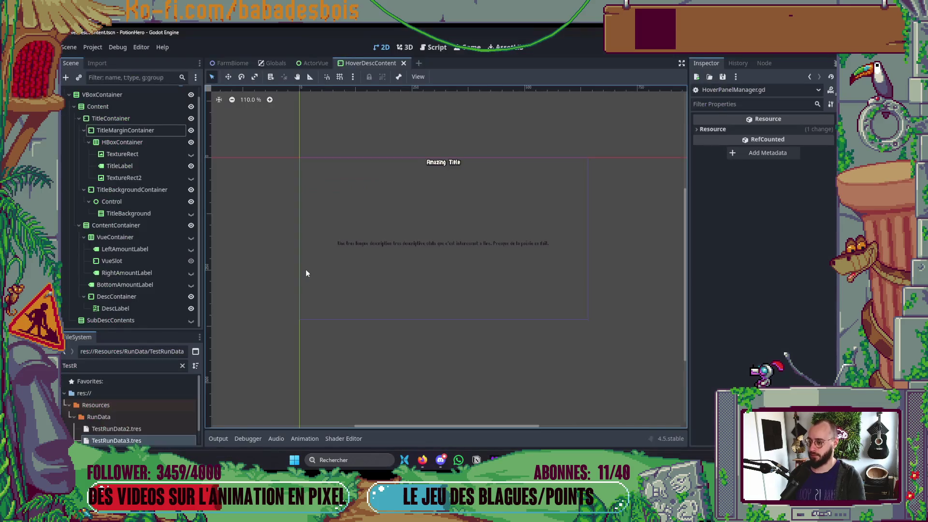
# Test-run the game to see the 'Lichettes kawaï' hover panel, then save the HoverDescContent scene and return to Neovim.
pyautogui.press('F5')
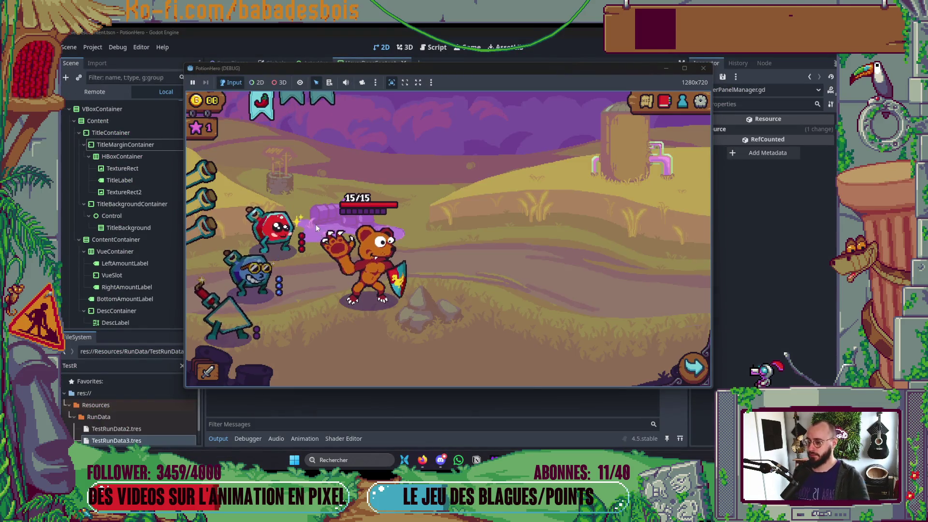
pyautogui.moveTo(302, 239)
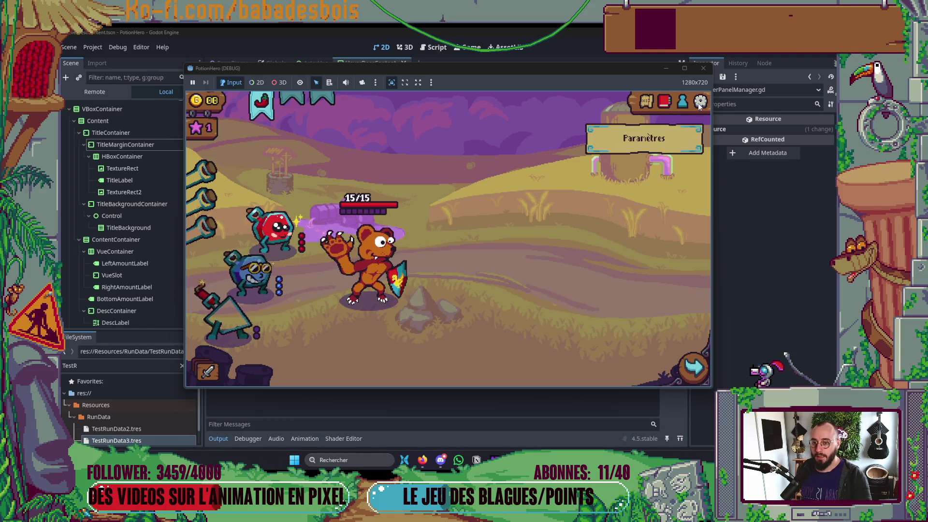
pyautogui.click(702, 69)
pyautogui.hotkey('ctrl', 's')
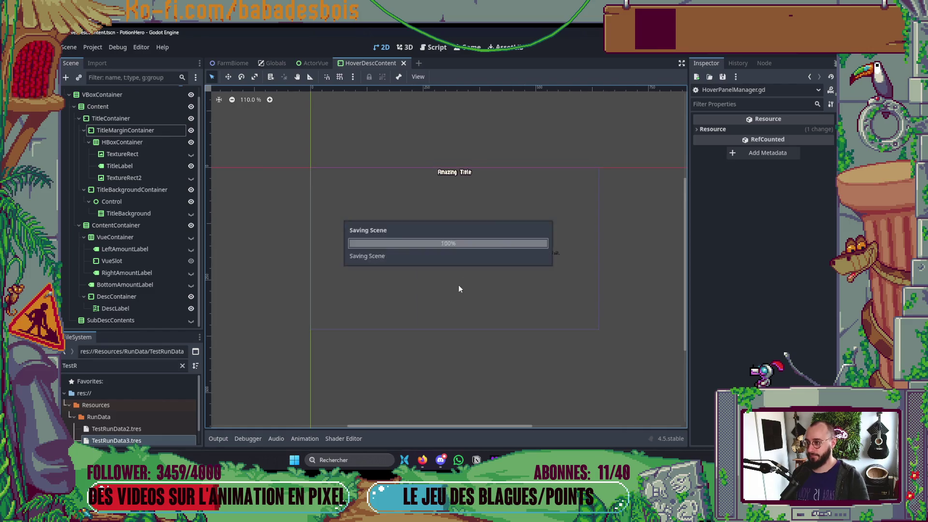
pyautogui.hotkey('alt', 'Tab')
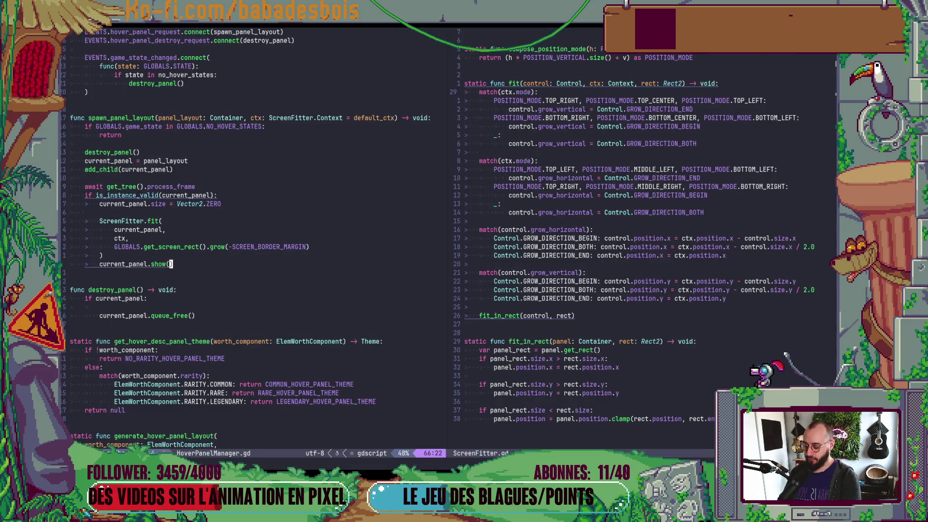
# Open PotionVue.gd with a 'PotionVue' file-finder search, with a brief detour to the music player.
pyautogui.press('space')
pyautogui.press('f')
pyautogui.press('f')
pyautogui.write('PotionVue')
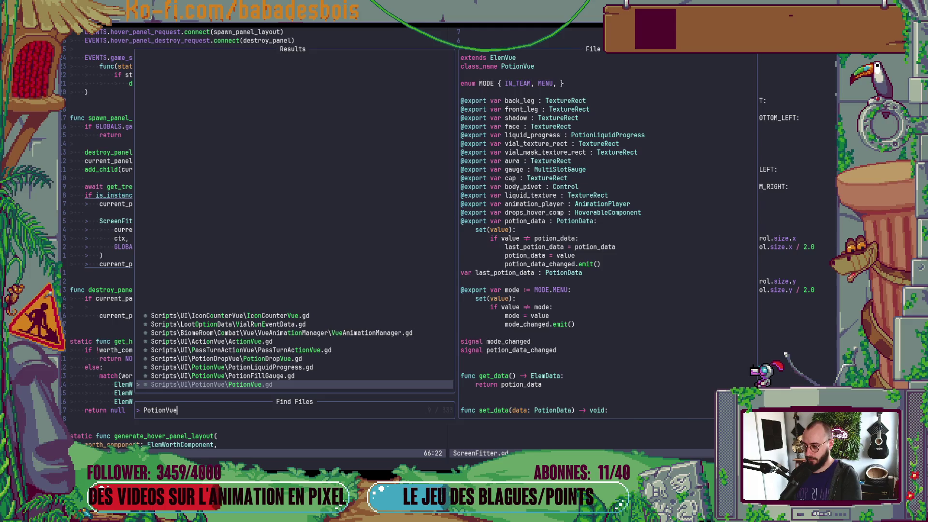
pyautogui.press('Return')
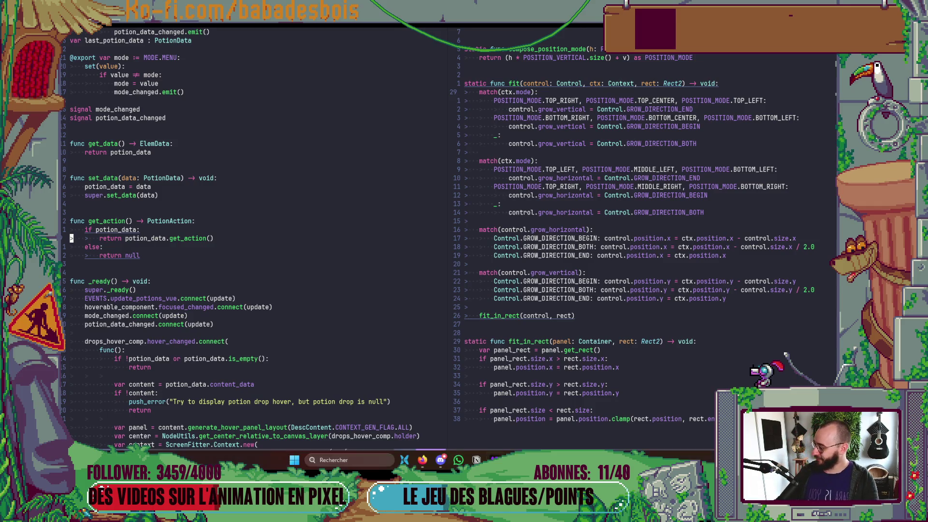
pyautogui.hotkey('alt', 'Tab')
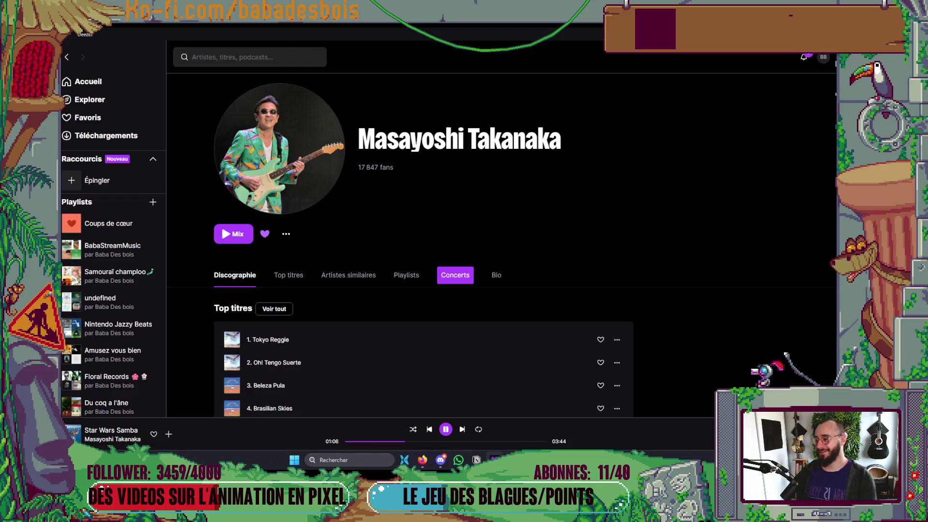
pyautogui.hotkey('alt', 'Tab')
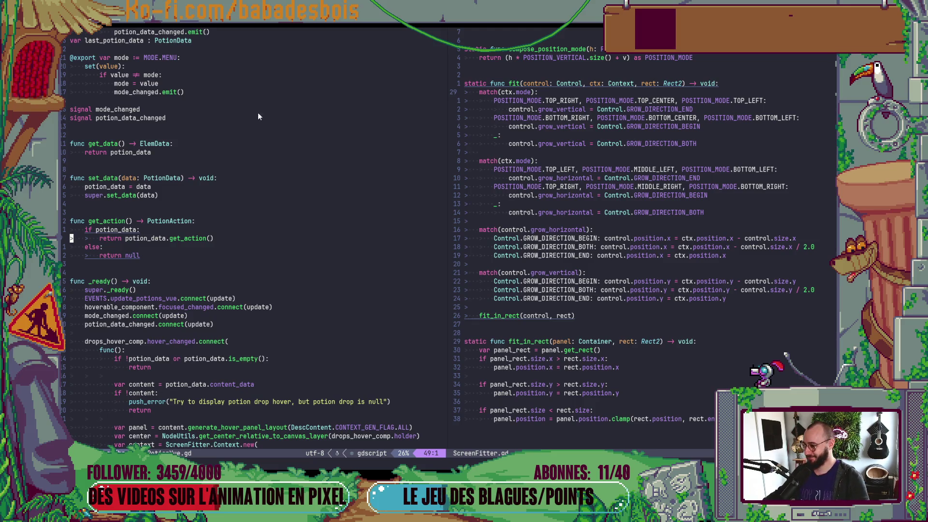
# Review the hover code in PotionVue.gd and ScreenFitter.gd, then bring up the project file finder.
pyautogui.scroll(-5, 247, 128)
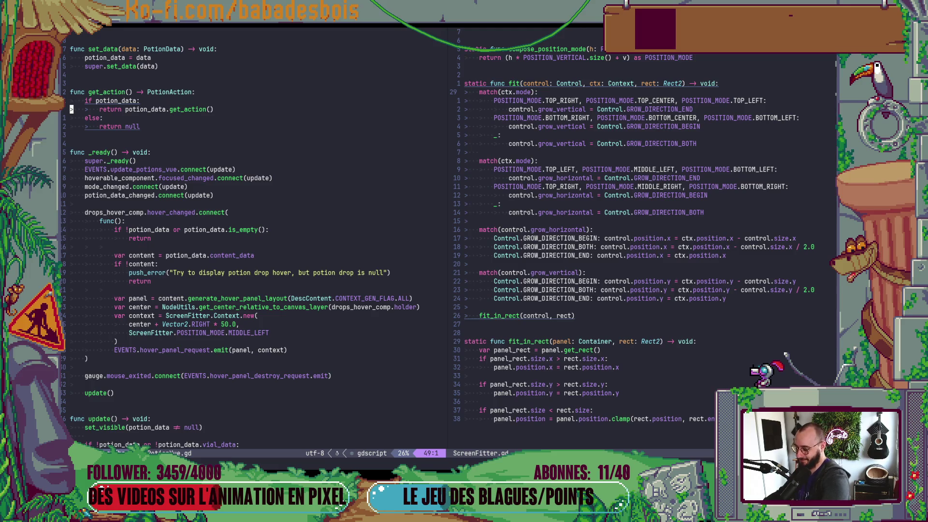
pyautogui.scroll(-4, 274, 268)
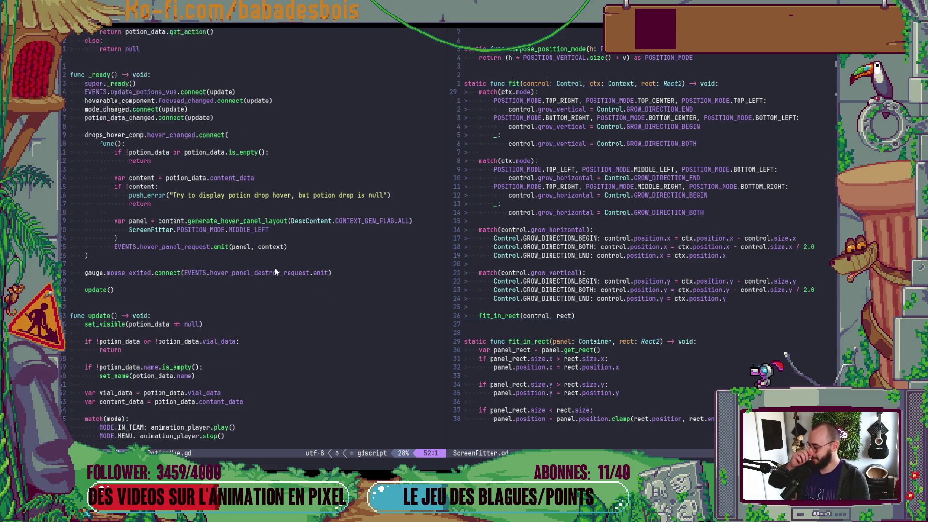
pyautogui.scroll(8, 274, 268)
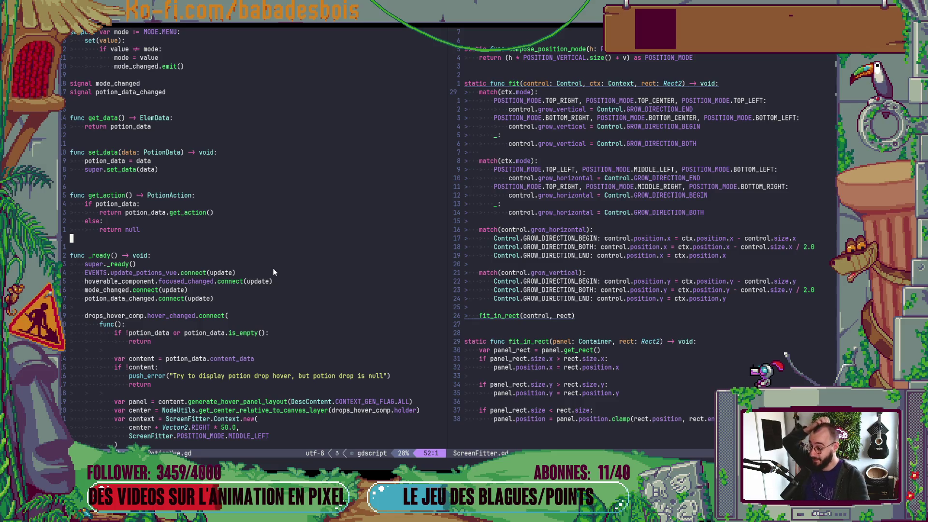
pyautogui.scroll(-6, 259, 274)
pyautogui.scroll(6, 259, 273)
pyautogui.scroll(-16, 259, 277)
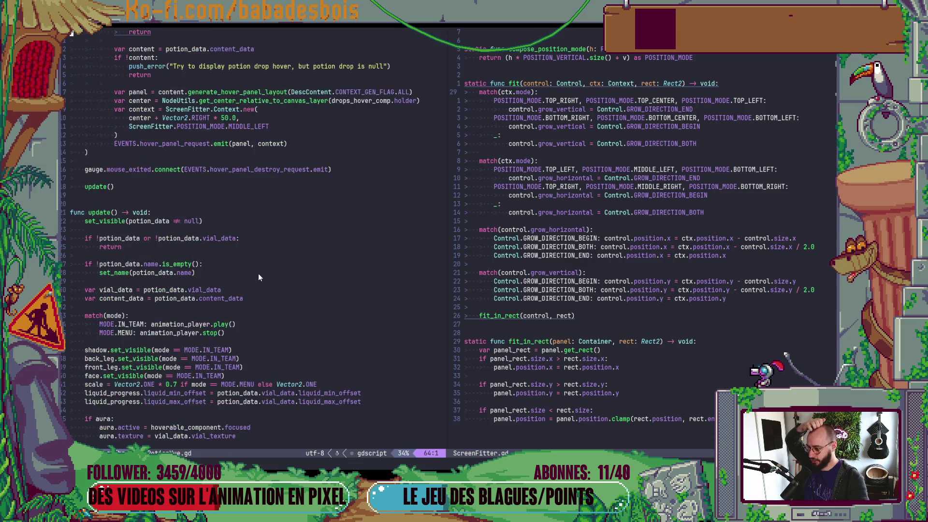
pyautogui.scroll(12, 258, 274)
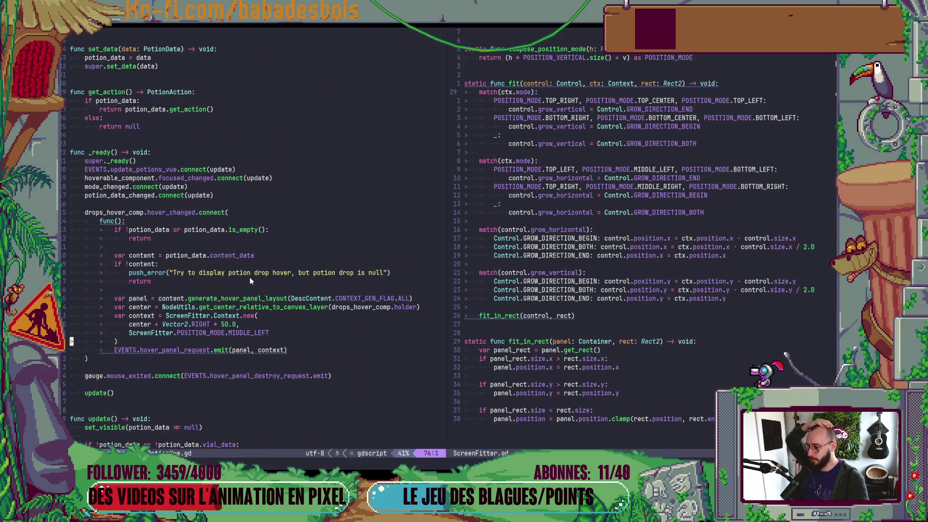
pyautogui.scroll(4, 250, 281)
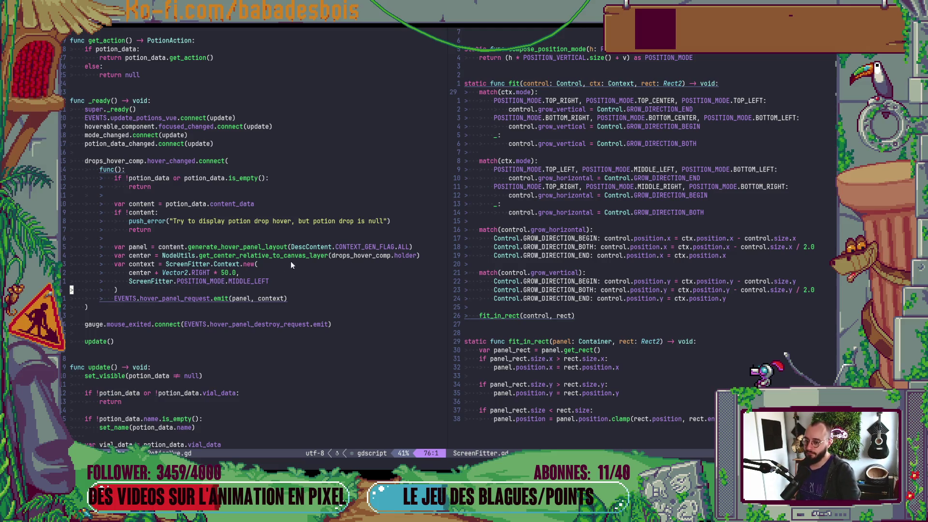
pyautogui.scroll(-10, 660, 196)
pyautogui.scroll(15, 659, 196)
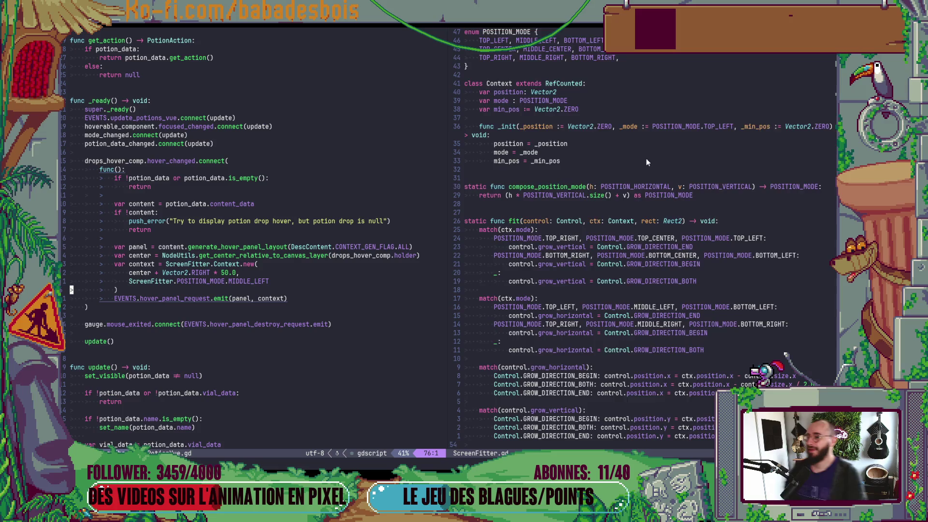
pyautogui.scroll(3, 646, 158)
pyautogui.press('space')
# Open the CombatActorVue script with an 'Actorvue' search and browse up to its exported variables.
pyautogui.press('f')
pyautogui.press('f')
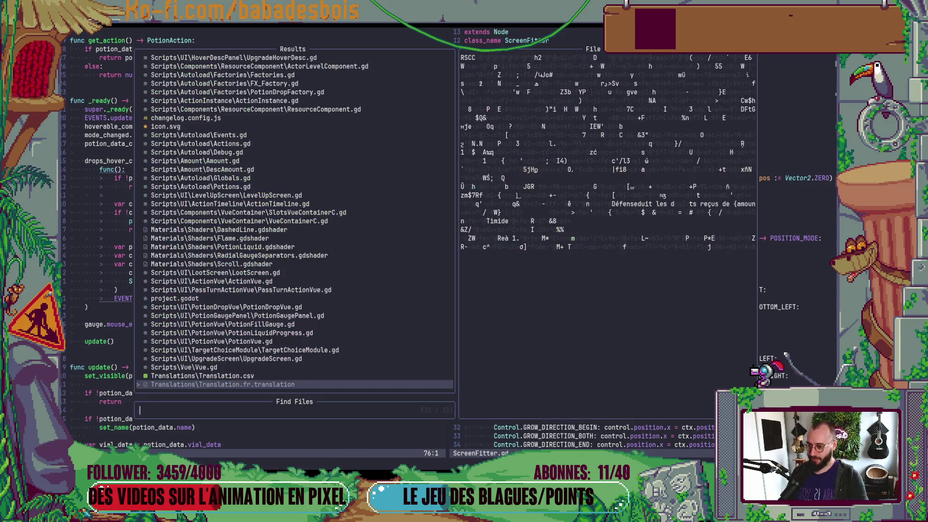
pyautogui.write('Actor')
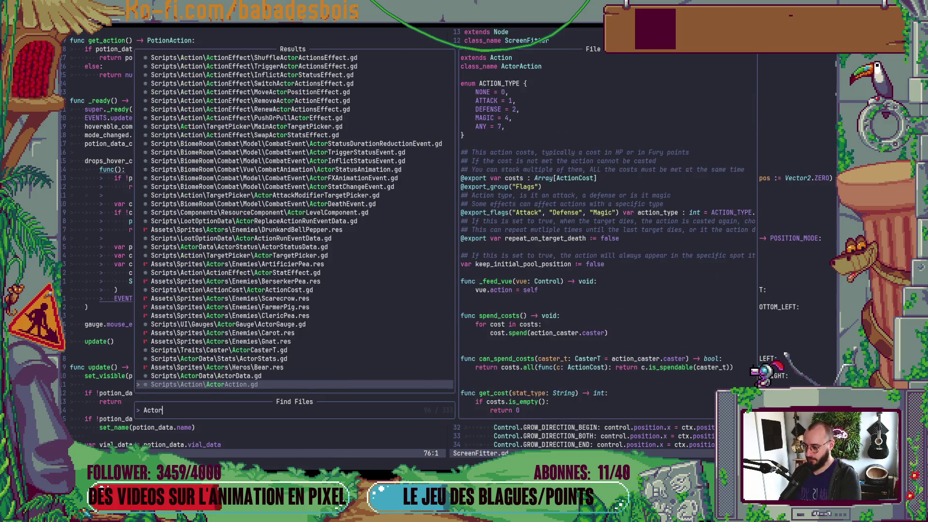
pyautogui.write('vue')
pyautogui.press('Return')
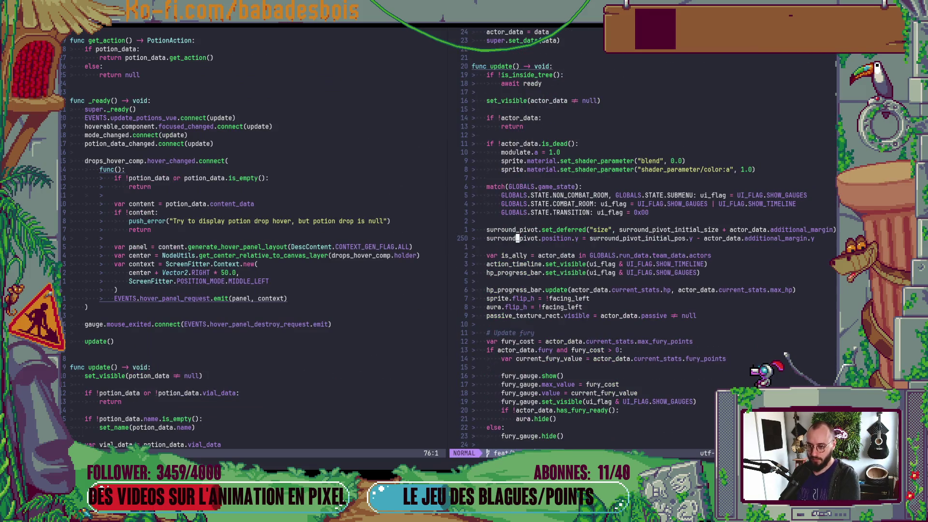
pyautogui.hotkey('ctrl', 'd')
pyautogui.hotkey('ctrl', 'd')
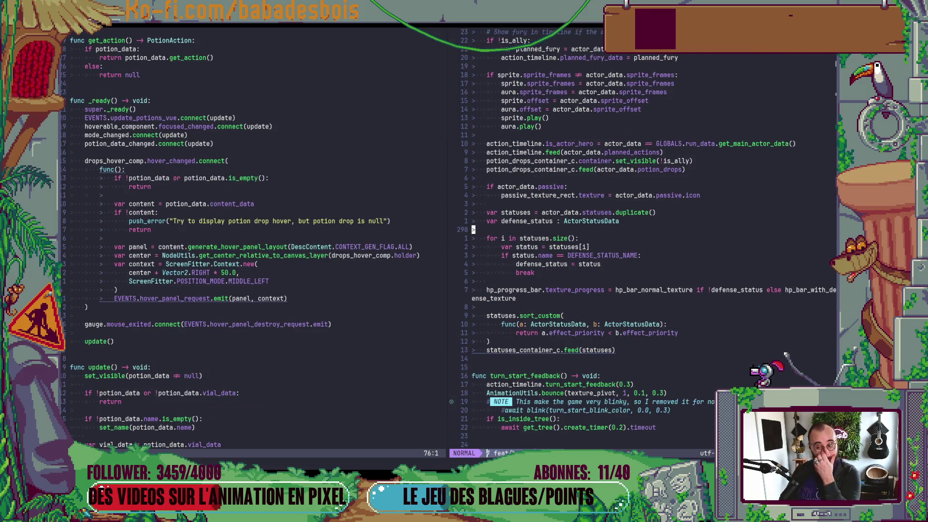
pyautogui.hotkey('ctrl', 'u')
pyautogui.hotkey('ctrl', 'u')
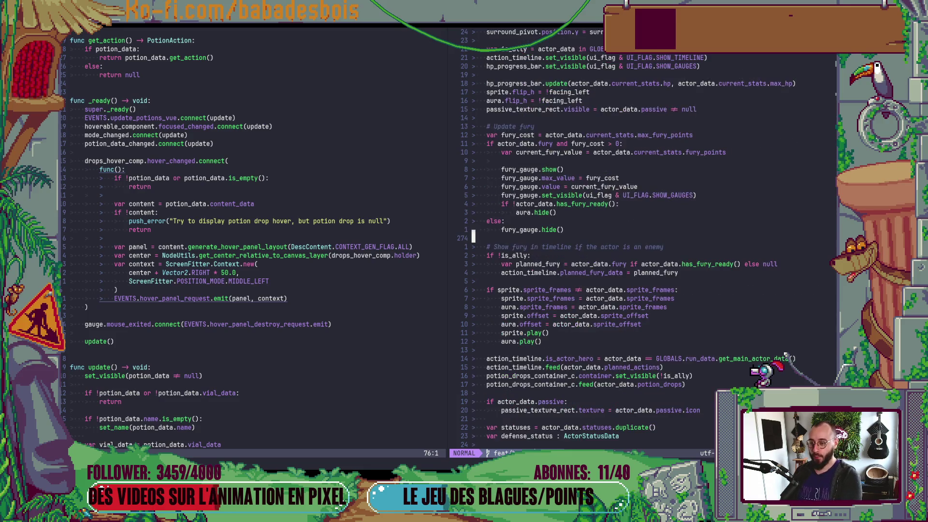
pyautogui.hotkey('ctrl', 'd')
pyautogui.hotkey('ctrl', 'd')
pyautogui.hotkey('ctrl', 'd')
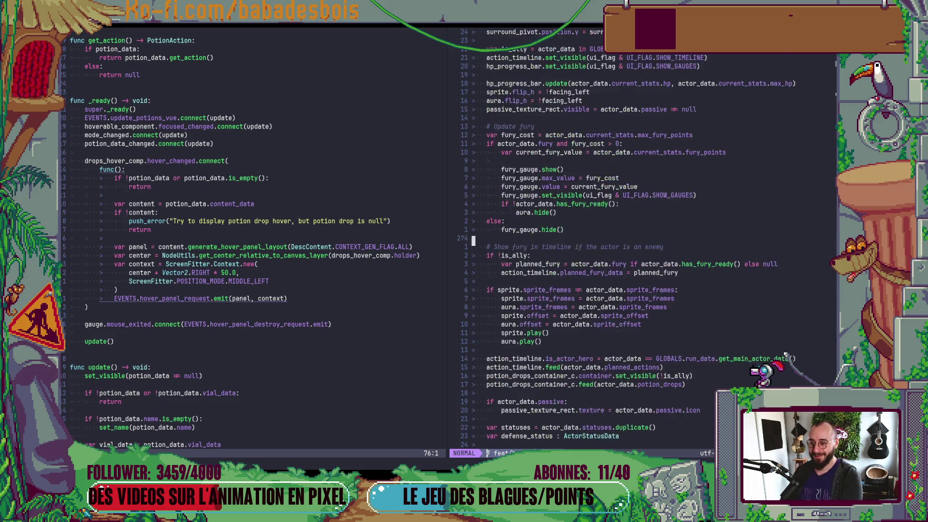
pyautogui.hotkey('ctrl', 'u')
pyautogui.hotkey('ctrl', 'u')
pyautogui.hotkey('ctrl', 'u')
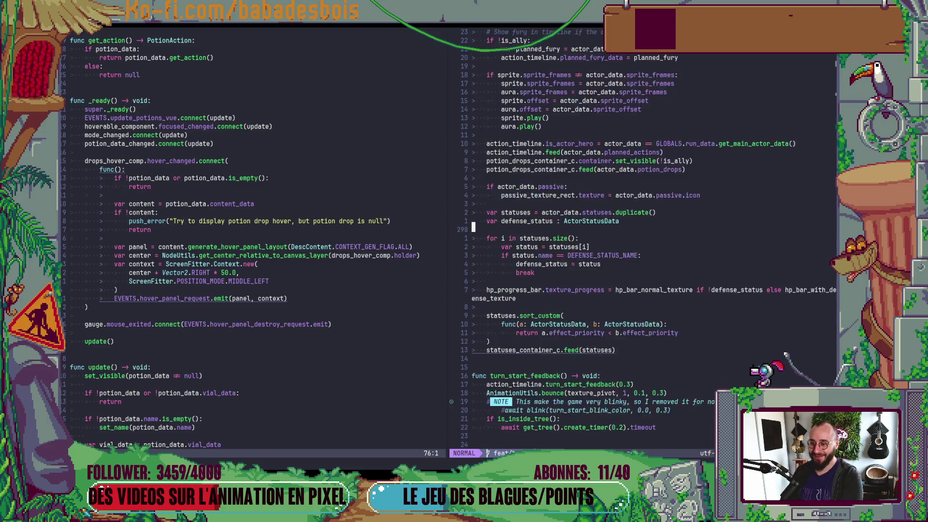
pyautogui.hotkey('ctrl', 'u')
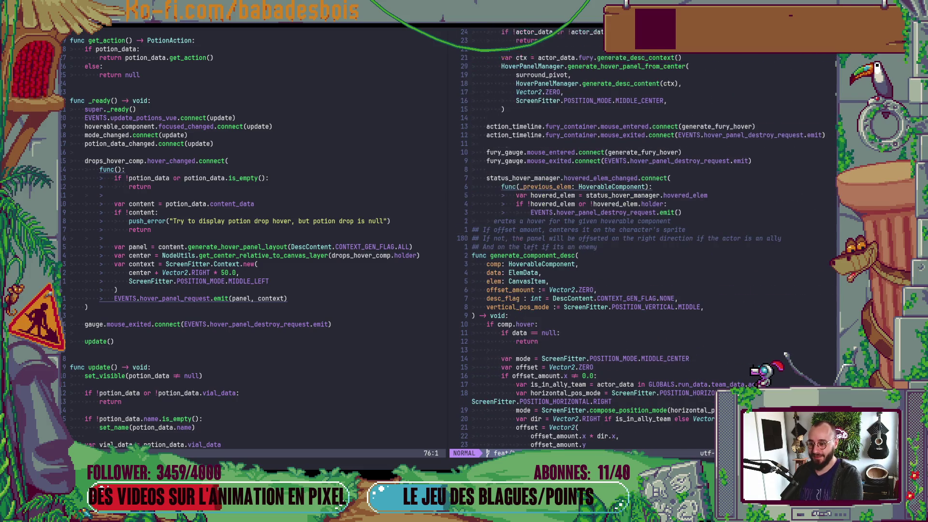
pyautogui.hotkey('ctrl', 'u')
pyautogui.hotkey('ctrl', 'u')
pyautogui.hotkey('ctrl', 'u')
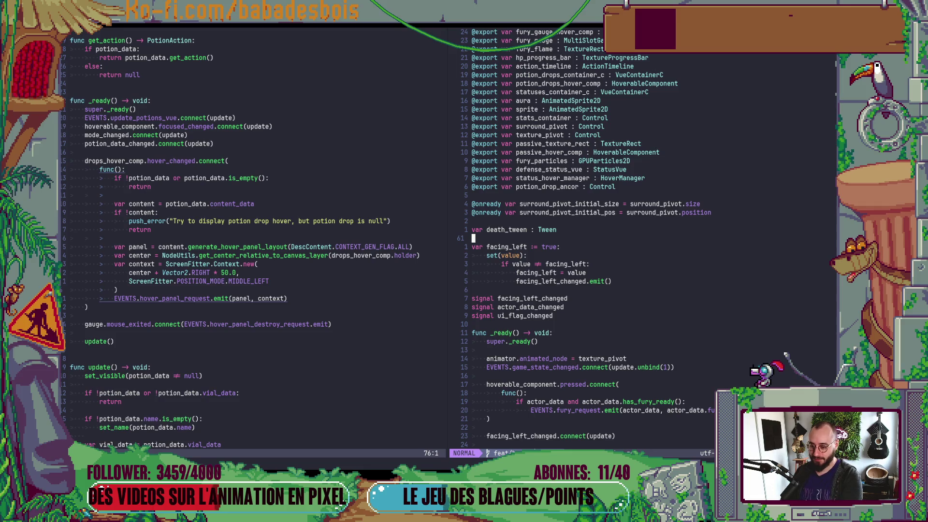
# Jump from the generate_component_desc call to that function's definition.
pyautogui.press('n')
pyautogui.press('n')
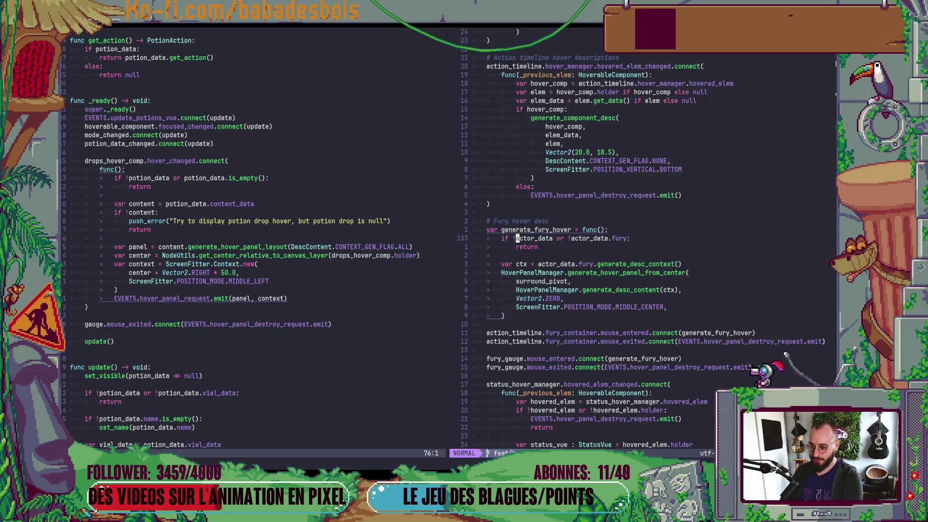
pyautogui.press('k')
pyautogui.press('k')
pyautogui.press('k')
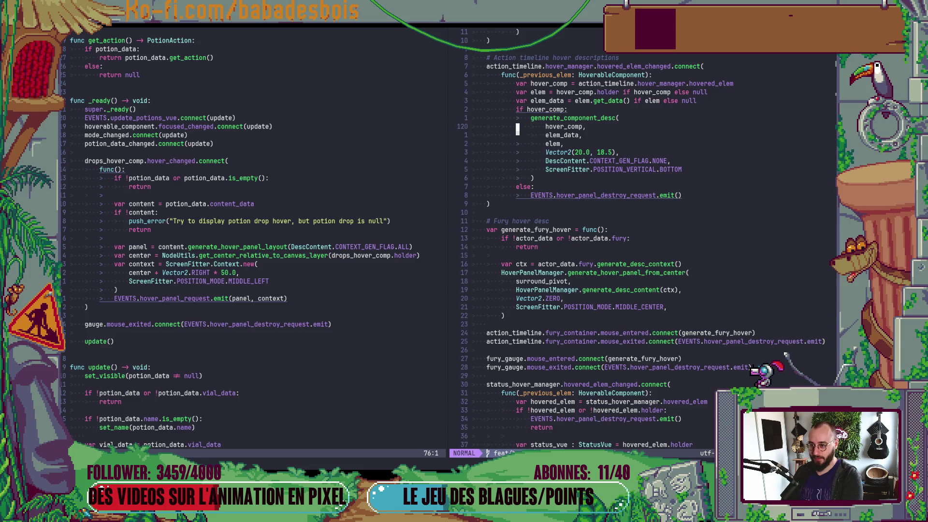
pyautogui.press('w')
pyautogui.press('g')
pyautogui.press('d')
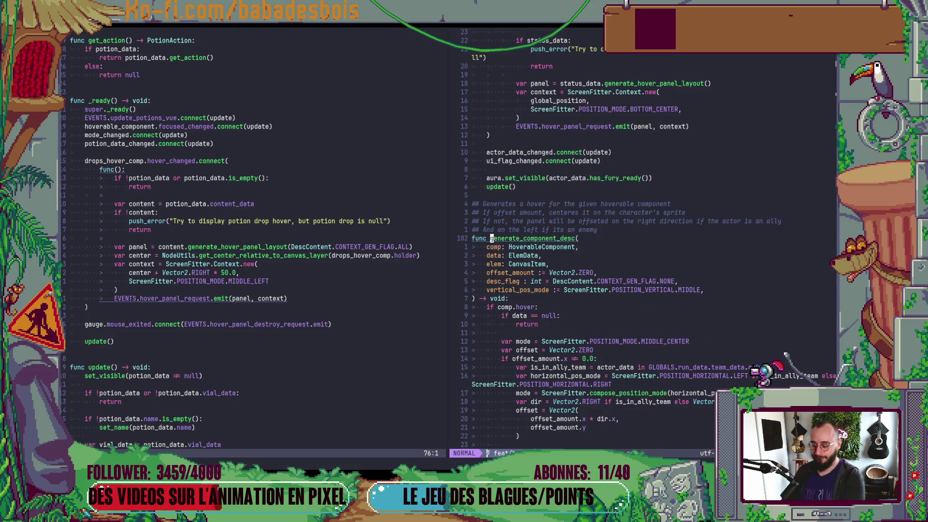
pyautogui.scroll(-4, 561, 308)
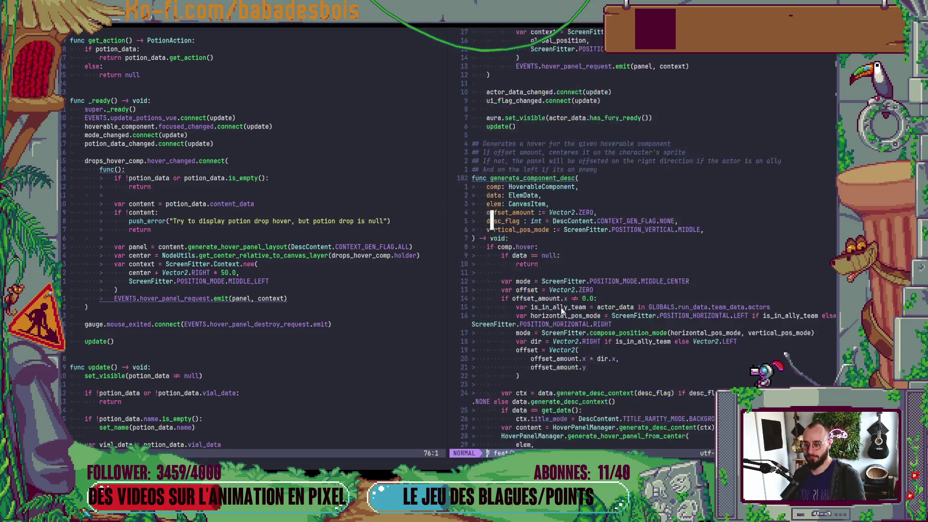
pyautogui.scroll(-2, 568, 280)
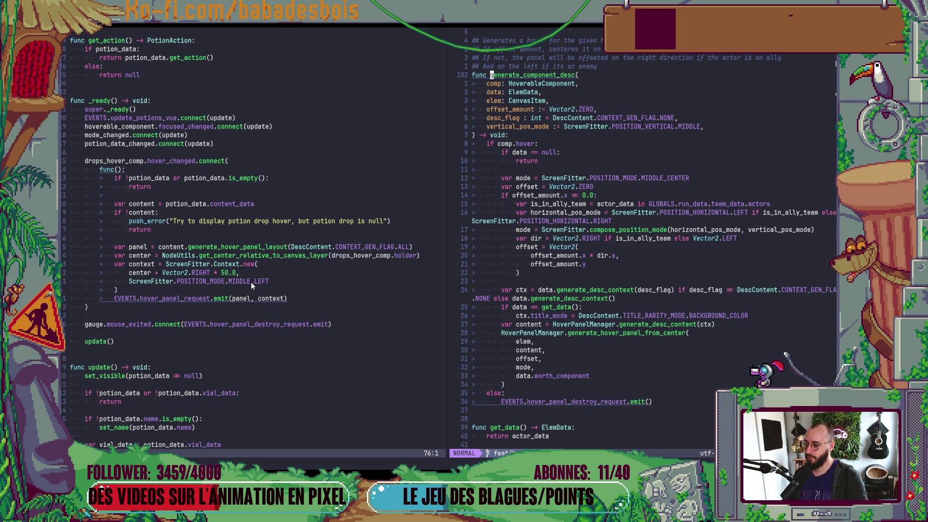
# Change the potion hover position mode from MIDDLE_LEFT to BOTTOM_LEFT.
pyautogui.click(229, 281)
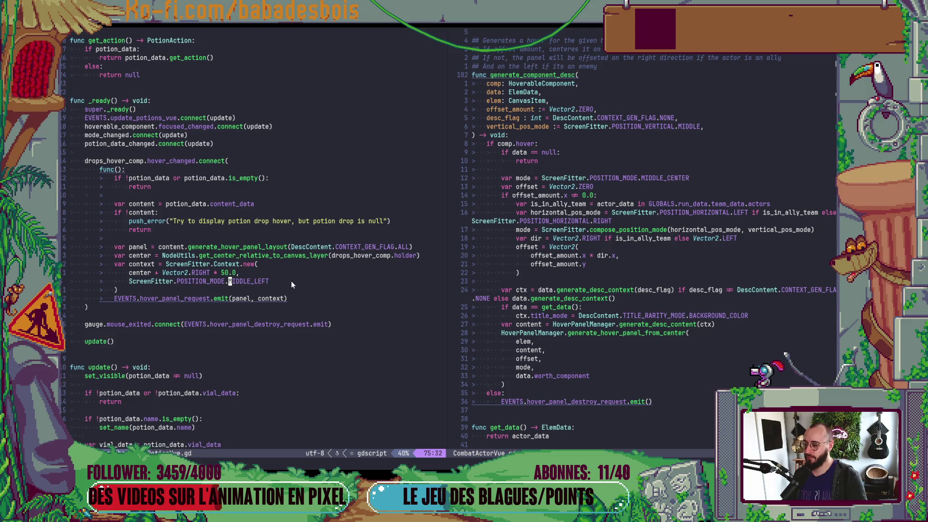
pyautogui.write('cw')
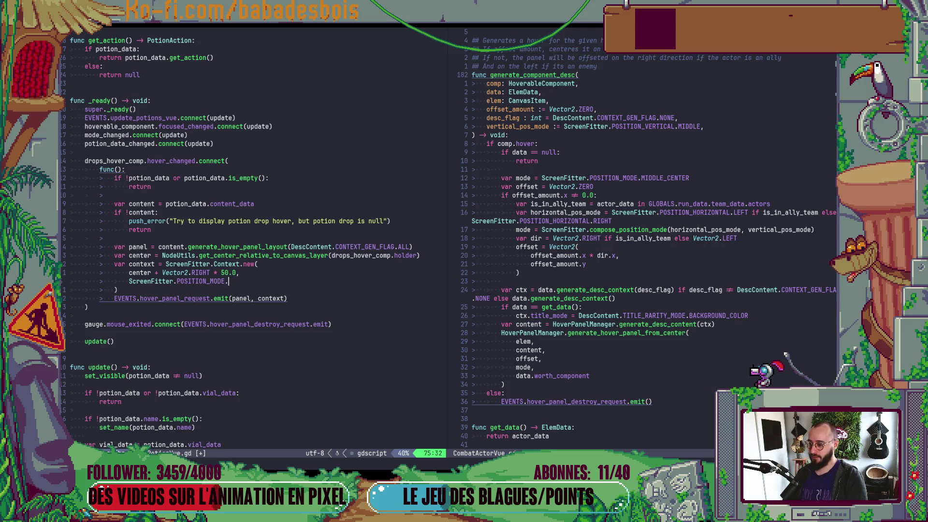
pyautogui.write('BOTTOM_LEFT')
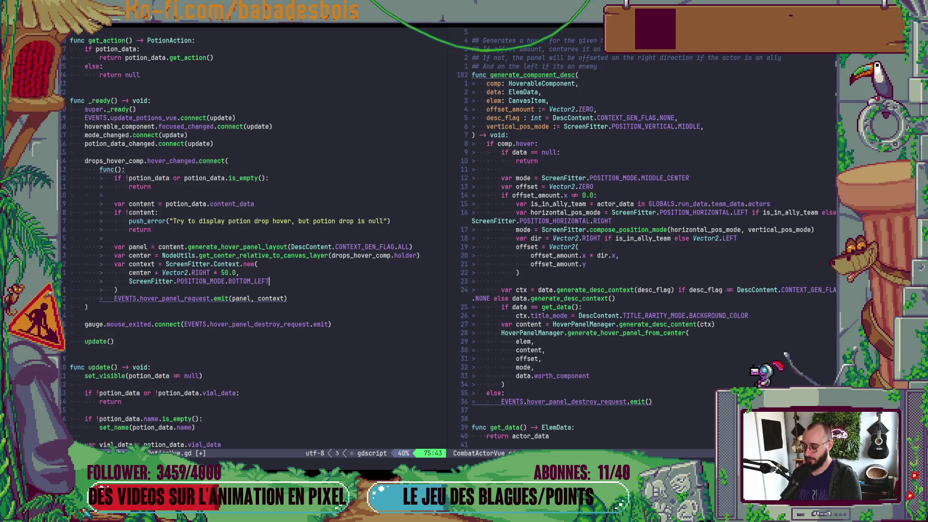
pyautogui.write(',')
pyautogui.press('Escape')
# Replace the Vector2.RIGHT * 50.0 hover offset with Vector2.LEFT * 5.0.
pyautogui.press('k')
pyautogui.press('B')
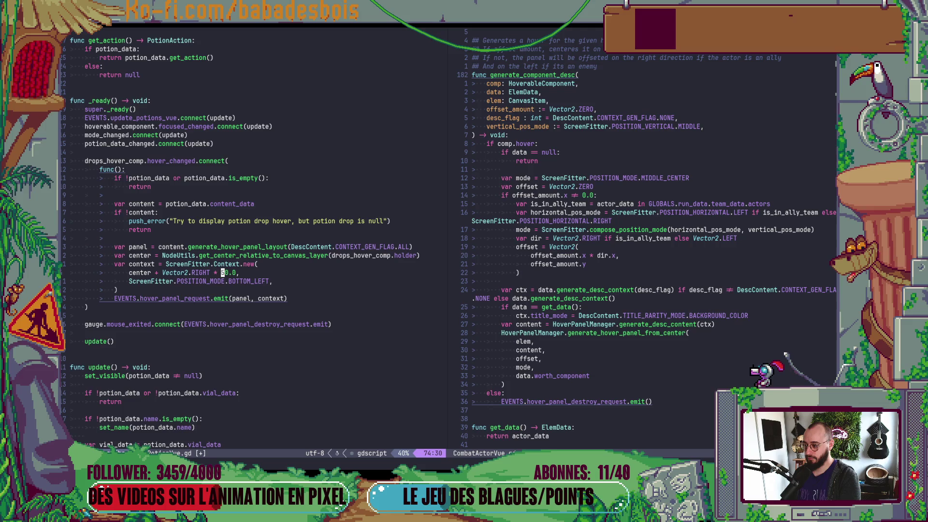
pyautogui.hotkey('shift', 'c')
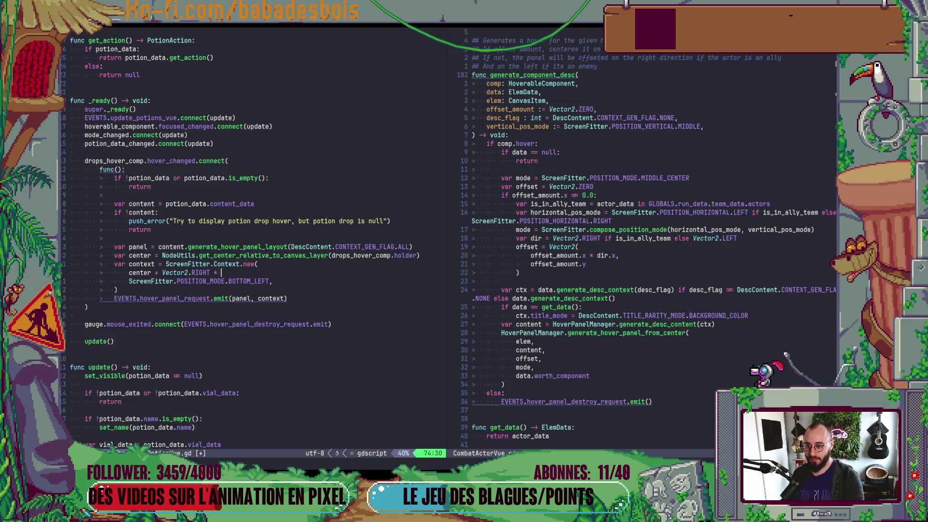
pyautogui.hotkey('ctrl', 'k')
pyautogui.write('-5--')
pyautogui.press('BackSpace')
pyautogui.press('BackSpace')
pyautogui.press('BackSpace')
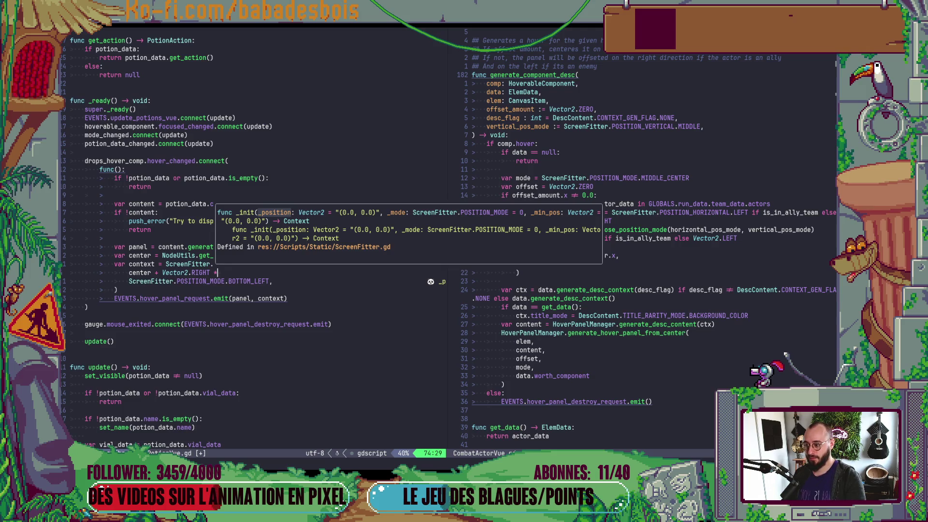
pyautogui.press('End')
pyautogui.press('BackSpace')
pyautogui.press('BackSpace')
pyautogui.press('BackSpace')
pyautogui.write('LE')
pyautogui.press('Return')
pyautogui.press('End')
pyautogui.write('5.0')
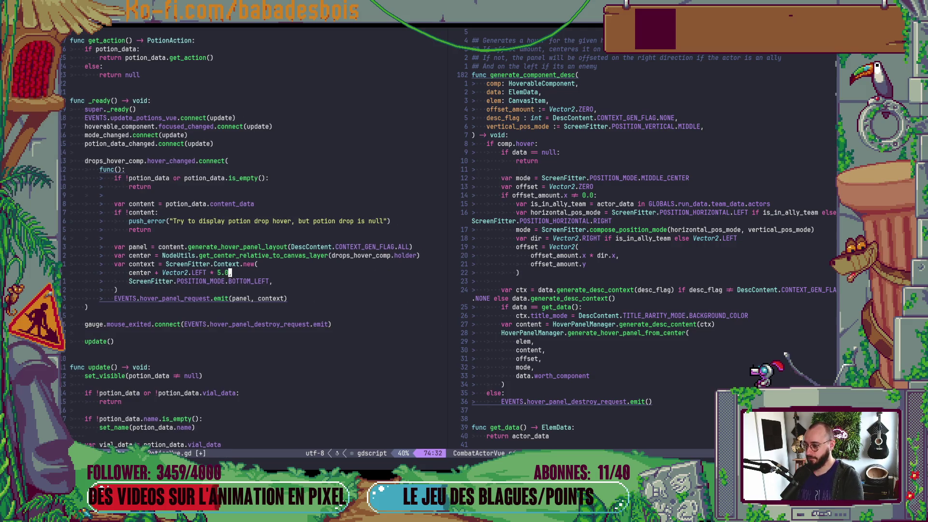
pyautogui.write(',')
pyautogui.press('Escape')
# Save PotionVue.gd and relaunch the game in Godot.
pyautogui.hotkey('ctrl', 's')
pyautogui.hotkey('alt', 'Tab')
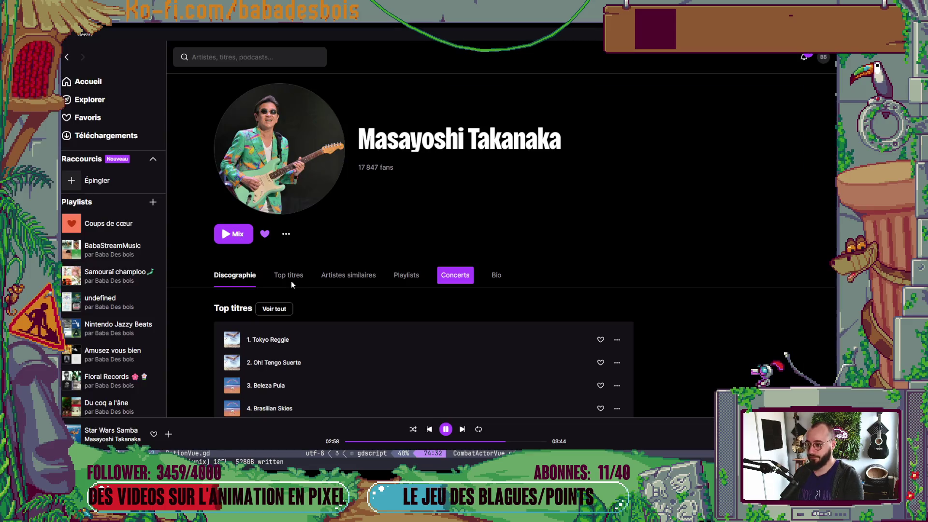
pyautogui.hotkey('alt', 'Tab')
pyautogui.hotkey('alt', 'Tab')
pyautogui.press('F5')
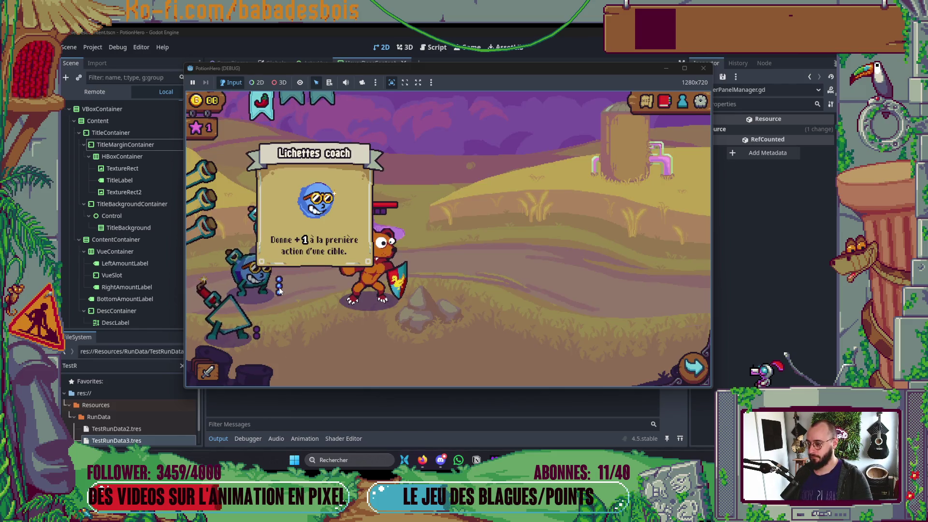
# Check the red and blue potions' hover info cards, then close the debug game and switch away.
pyautogui.moveTo(302, 247)
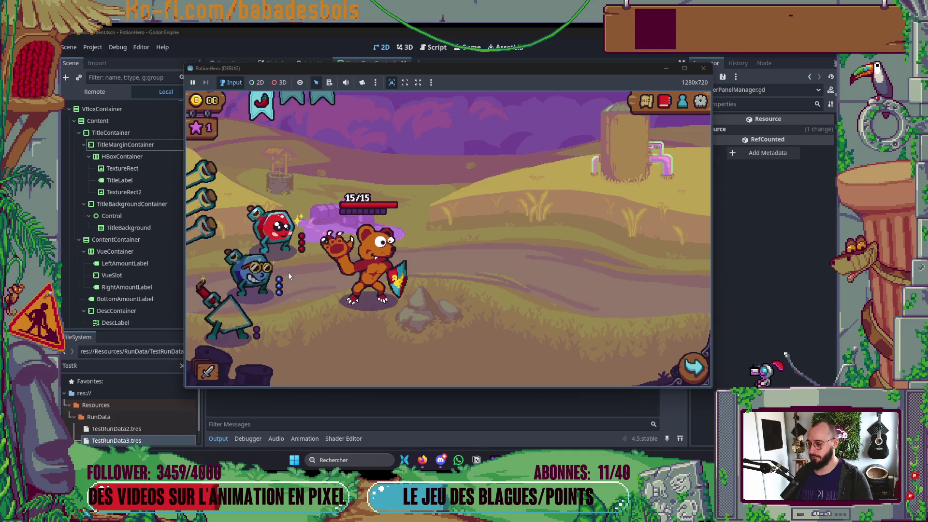
pyautogui.moveTo(279, 289)
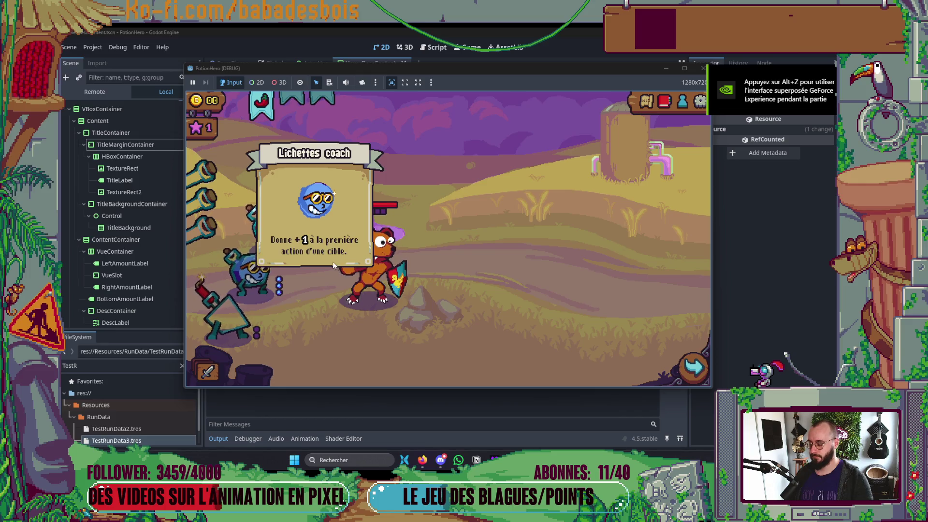
pyautogui.click(704, 68)
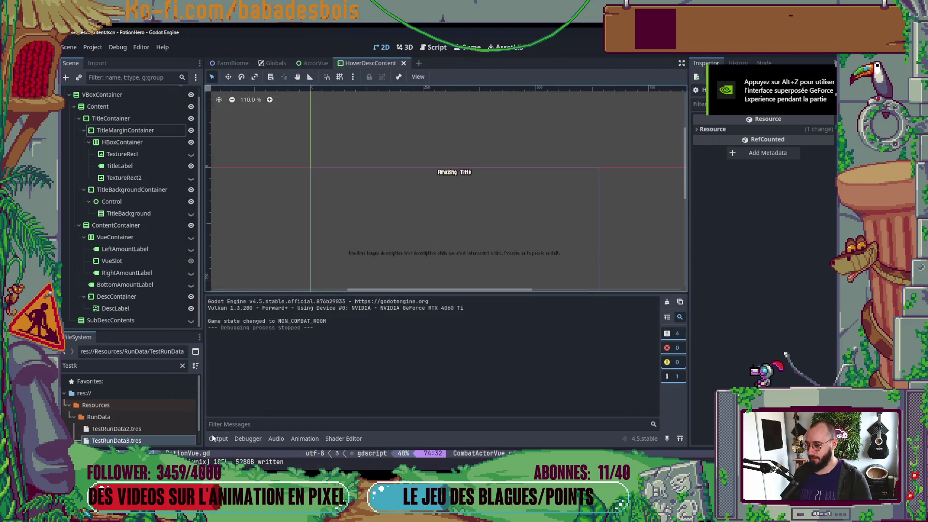
pyautogui.hotkey('alt', 'Tab')
pyautogui.hotkey('alt', 'Tab')
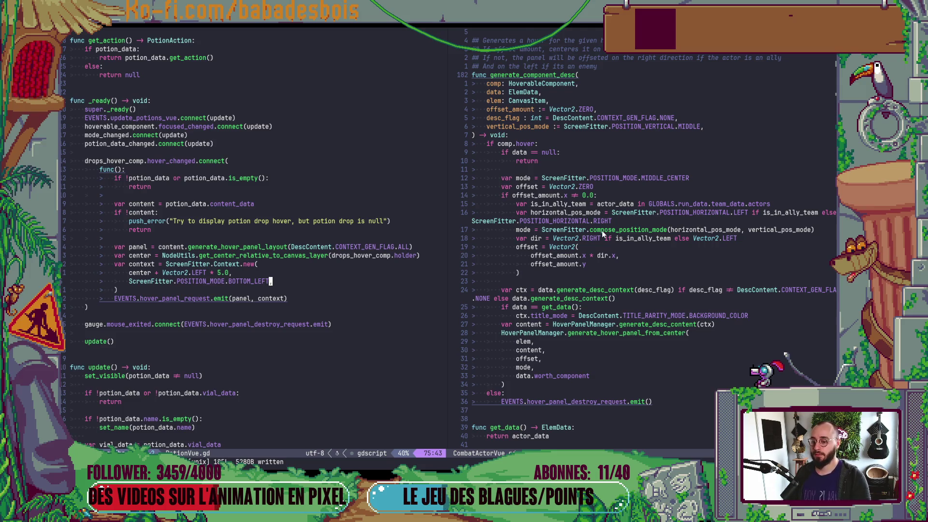
# Open a blank line above the var panel line in PotionVue.gd's potion drop hover callback.
pyautogui.scroll(-2, 602, 231)
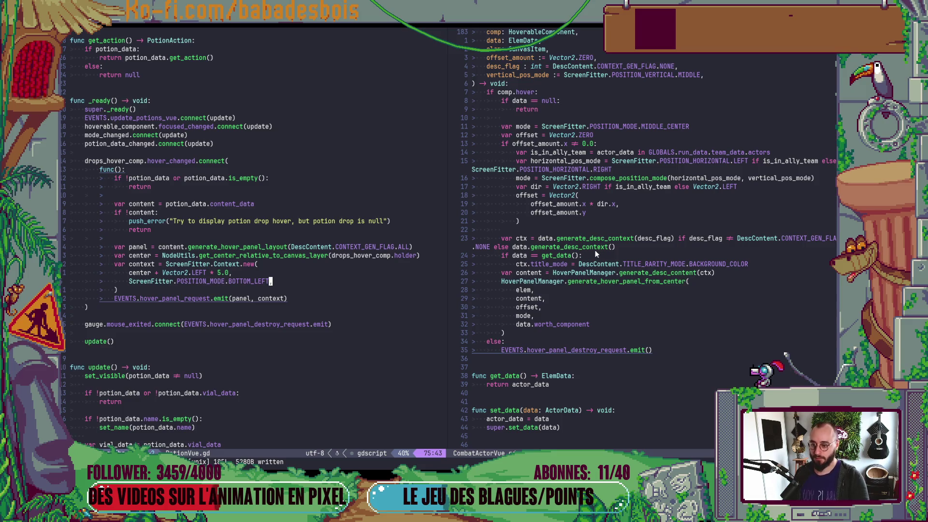
pyautogui.click(619, 285)
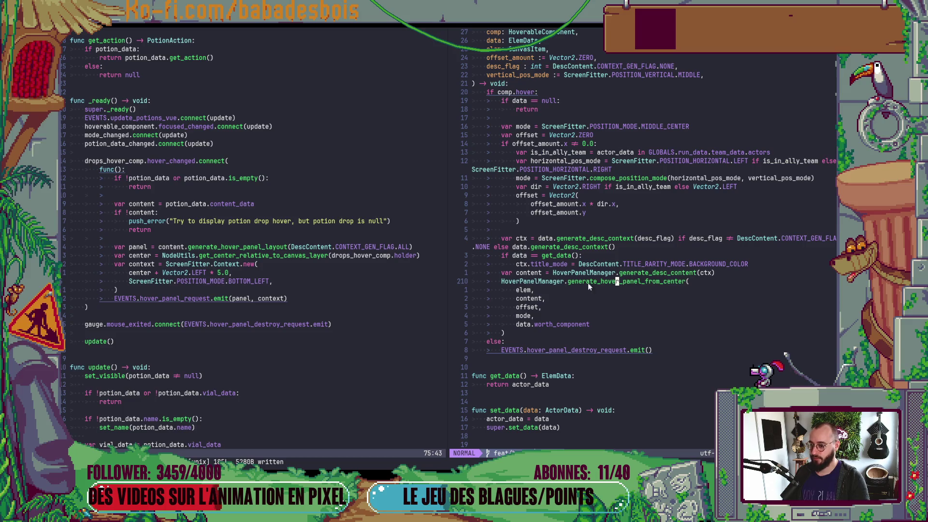
pyautogui.click(256, 248)
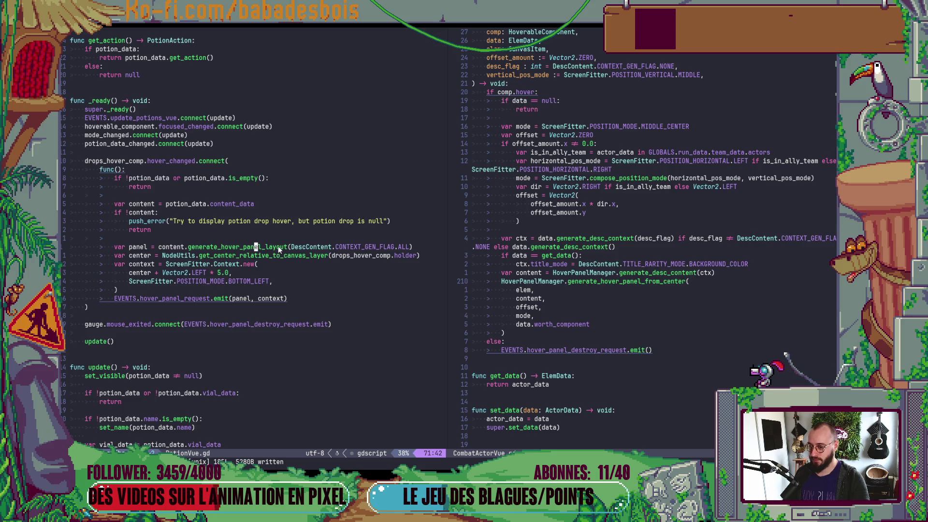
pyautogui.press('O')
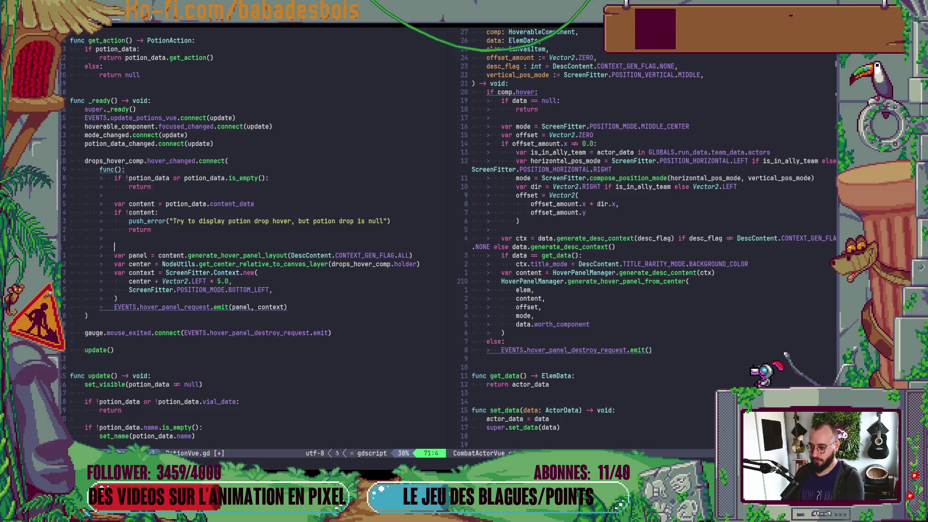
# Insert a new HoverPanelManager.generate_hover_panel_from_center( call with completion.
pyautogui.write('Hover')
pyautogui.press('Tab')
pyautogui.press('Tab')
pyautogui.press('Tab')
pyautogui.write('.gene')
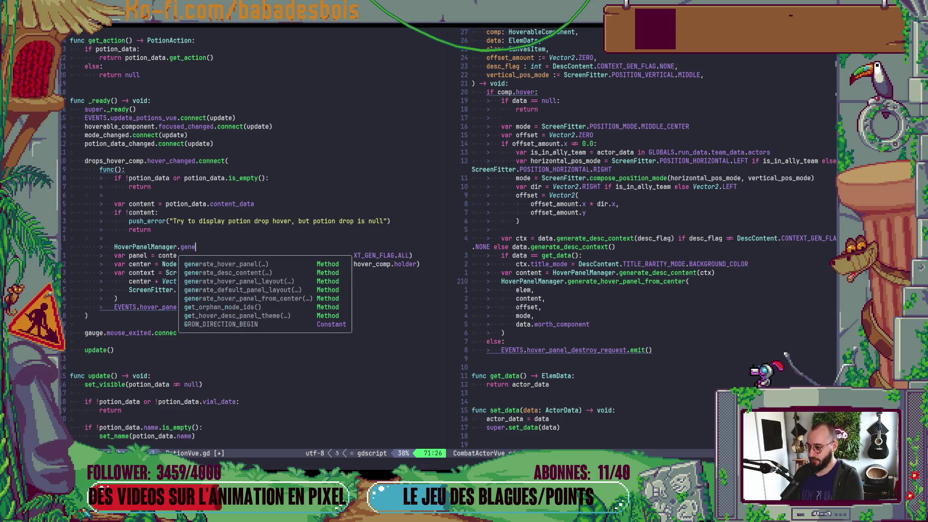
pyautogui.write('ra')
pyautogui.press('Tab')
pyautogui.press('Tab')
pyautogui.press('Tab')
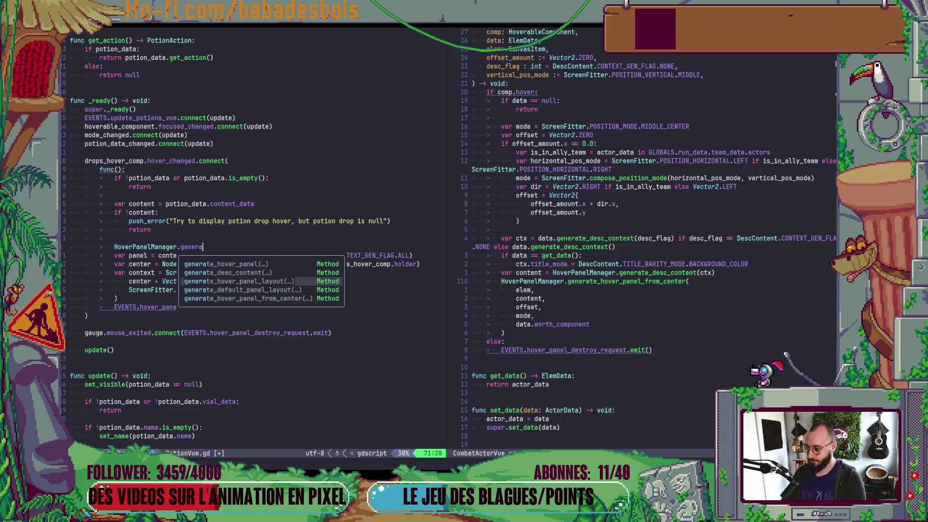
pyautogui.press('Tab')
pyautogui.press('Tab')
pyautogui.write('(')
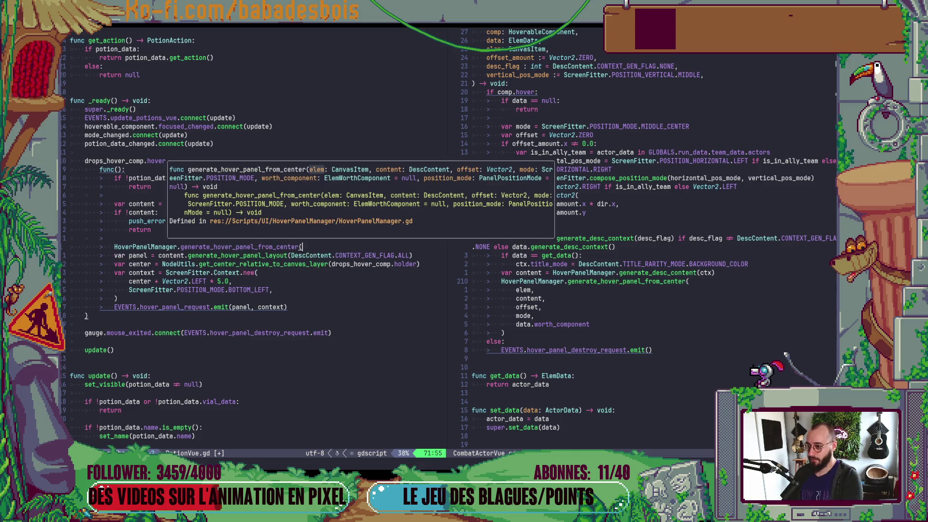
pyautogui.press('Return')
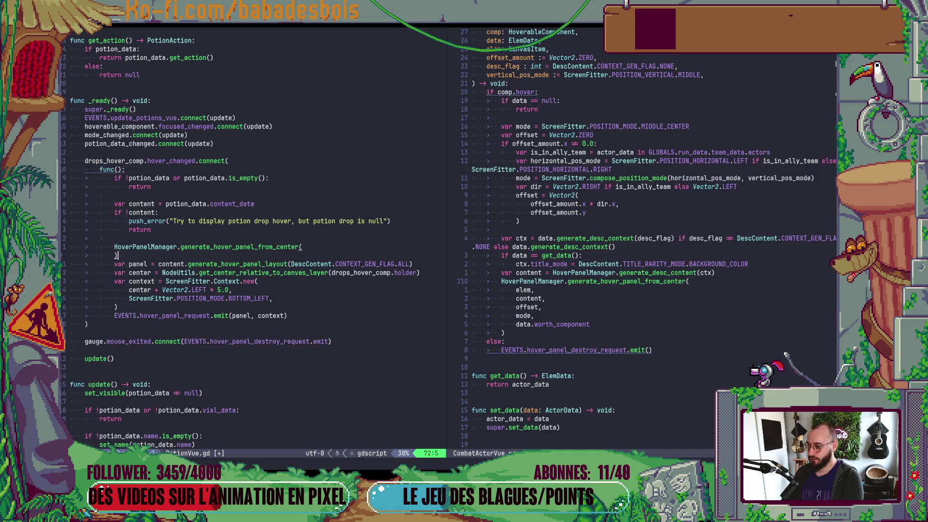
pyautogui.press('Escape')
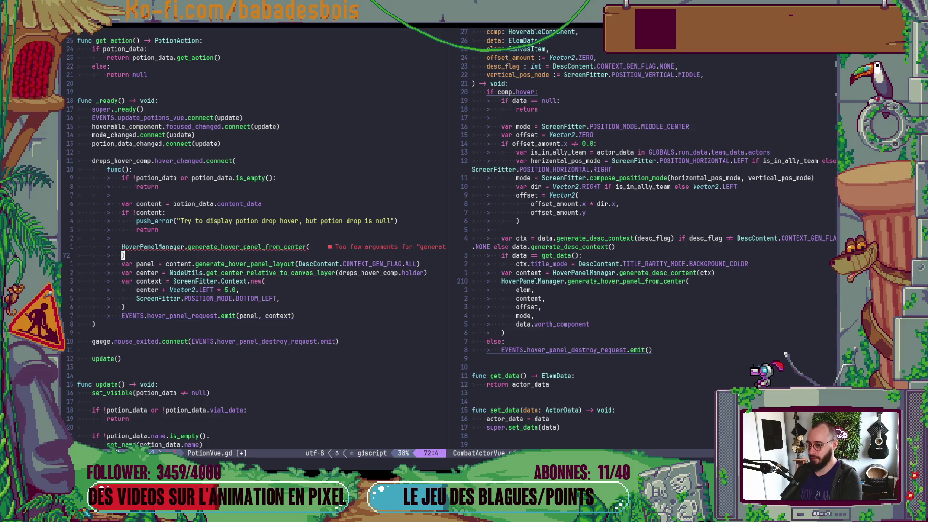
# Add 'content,' as the call's first argument, followed by an empty comma argument line.
pyautogui.scroll(3, 694, 288)
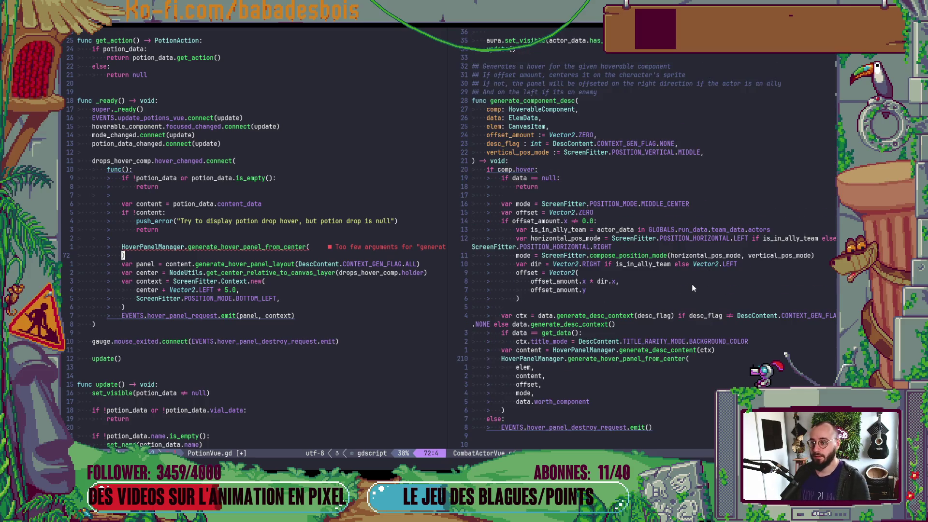
pyautogui.scroll(-3, 560, 294)
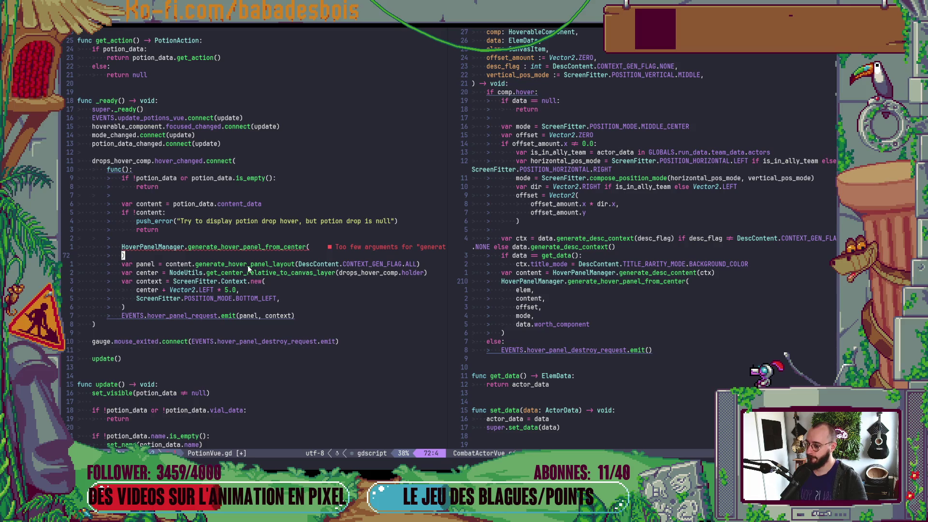
pyautogui.press('Return')
pyautogui.write('con')
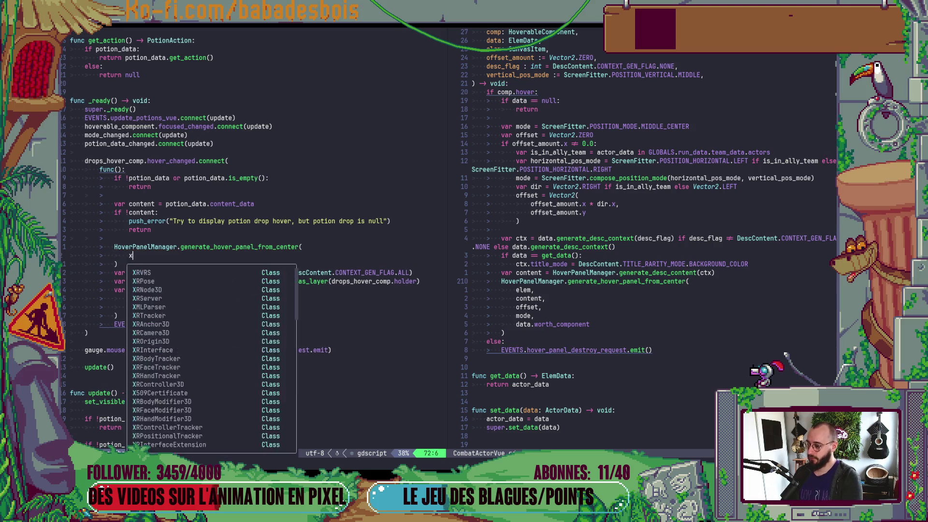
pyautogui.write('tent')
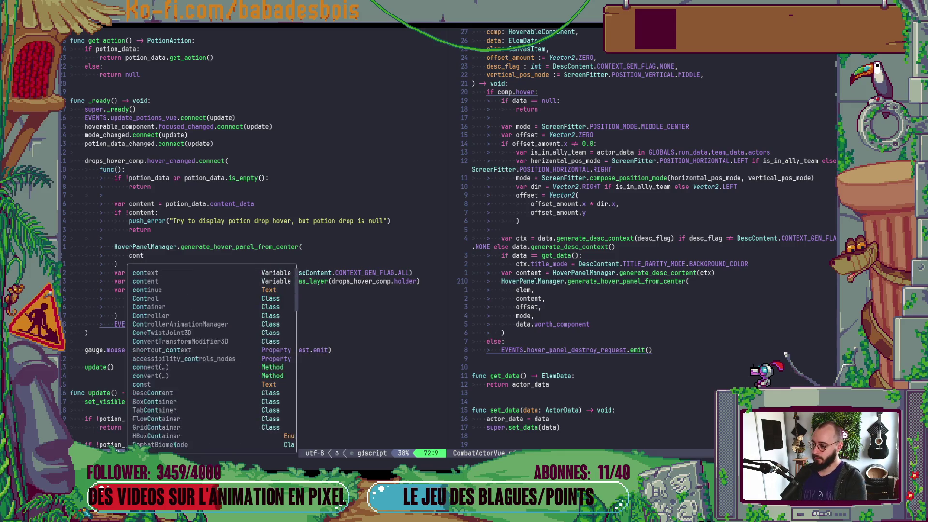
pyautogui.write(',')
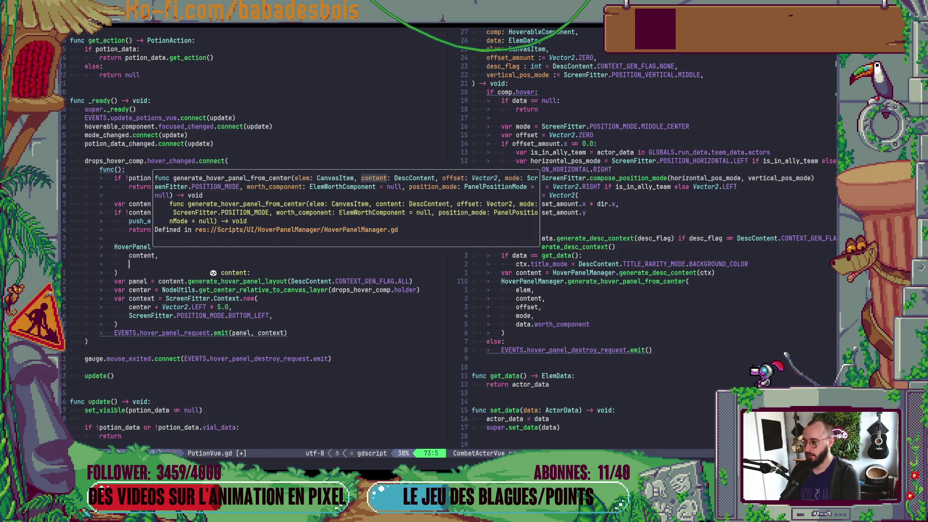
pyautogui.press('Return')
pyautogui.press('BackSpace')
pyautogui.press('BackSpace')
pyautogui.press('BackSpace')
pyautogui.press('Tab')
pyautogui.press('Tab')
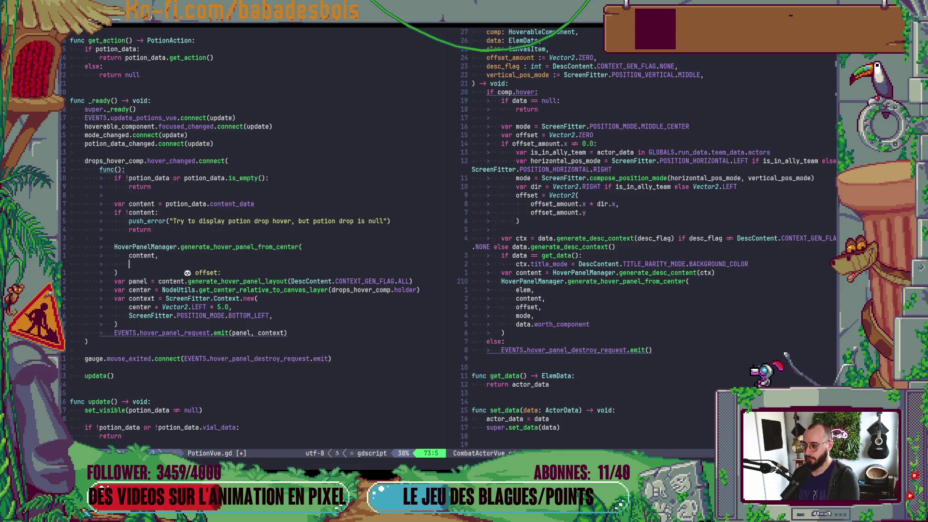
pyautogui.write(',')
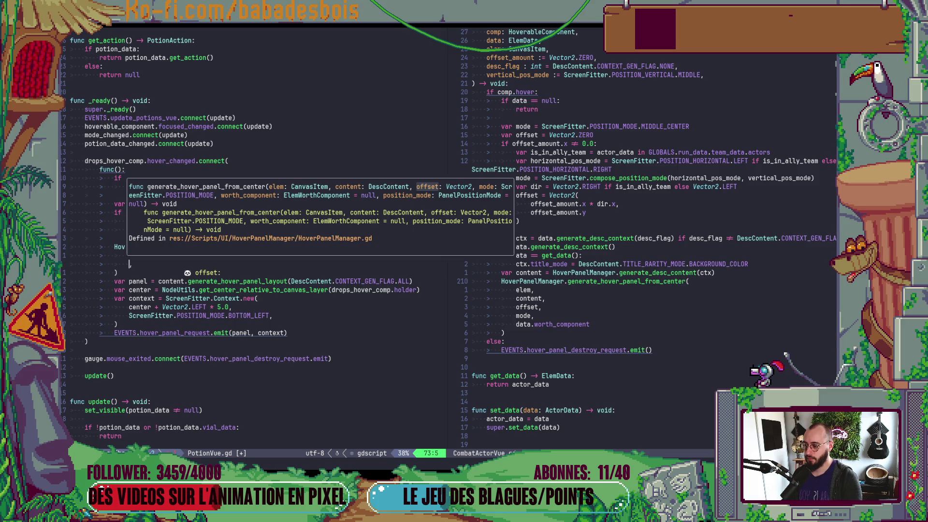
pyautogui.press('Escape')
pyautogui.press('k')
pyautogui.press('k')
pyautogui.press('k')
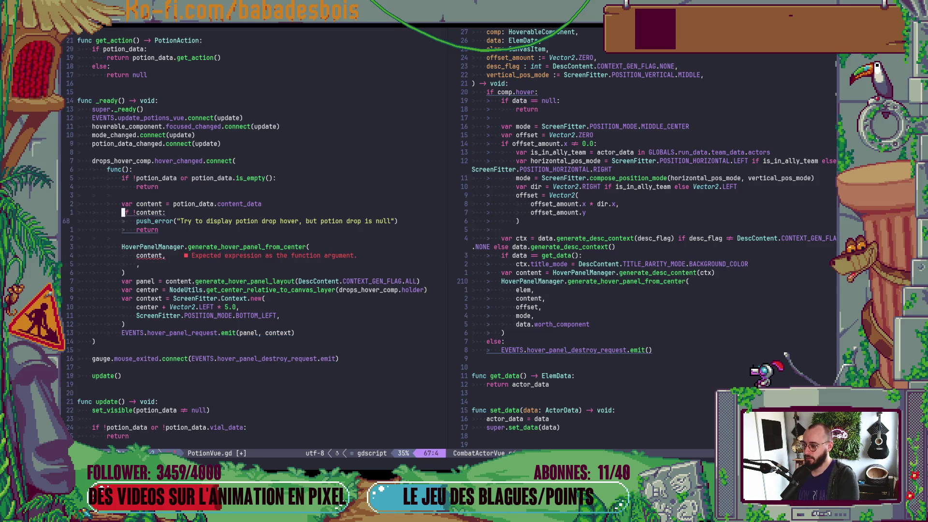
pyautogui.press('j')
pyautogui.press('j')
pyautogui.press('j')
pyautogui.press('l')
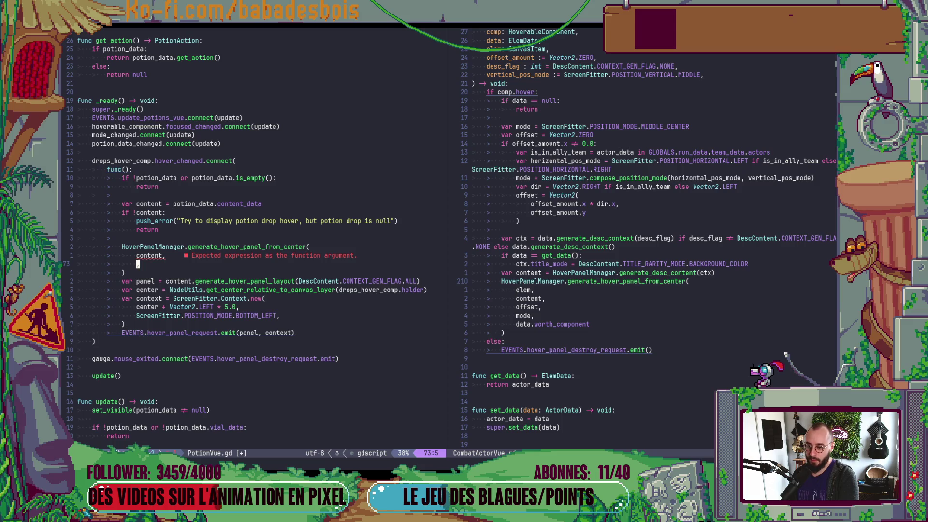
# Copy the generate_desc_content line from the CombatActorVue pane.
pyautogui.hotkey('ctrl', 'w')
pyautogui.press('l')
pyautogui.press('k')
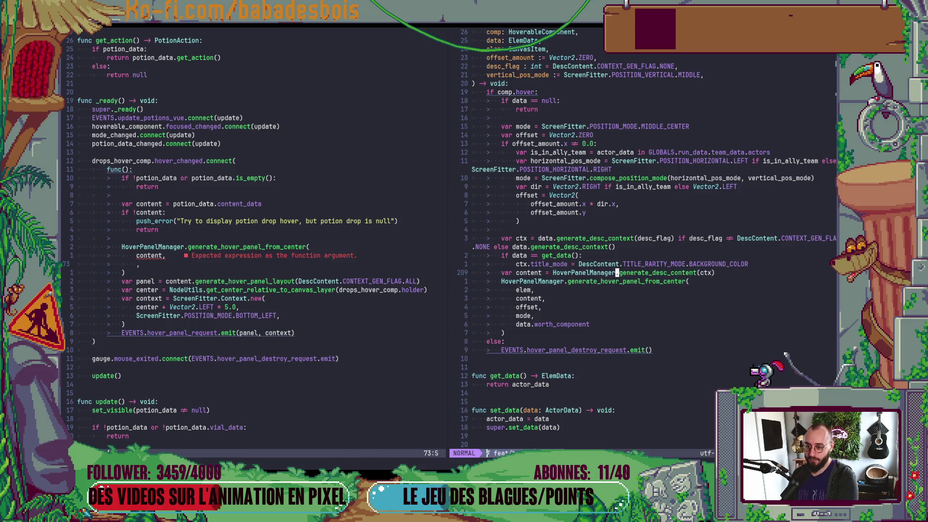
pyautogui.hotkey('ctrl', 'w')
# Paste the generate_desc_content line above the call, indent it and name its variable desc_content.
pyautogui.press('h')
pyautogui.press('k')
pyautogui.press('k')
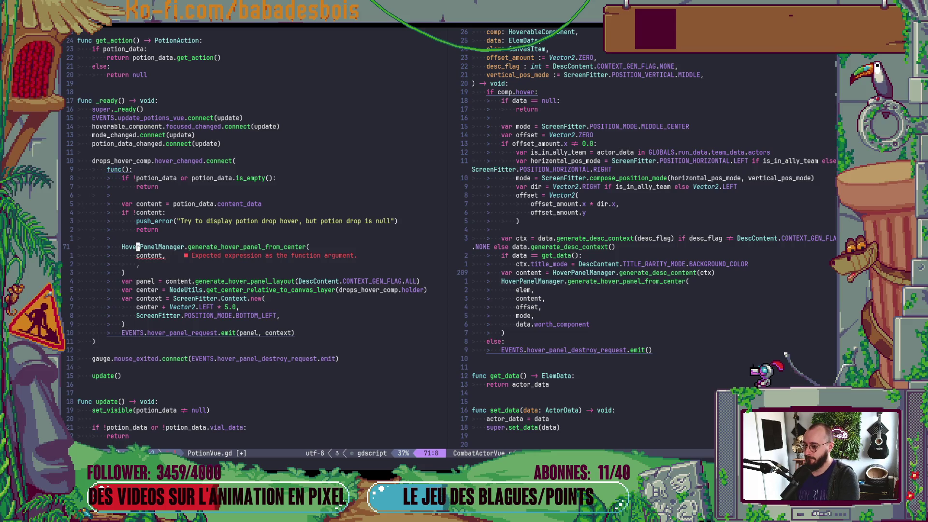
pyautogui.press('P')
pyautogui.press('>')
pyautogui.press('>')
pyautogui.press('l')
pyautogui.press('l')
pyautogui.press('l')
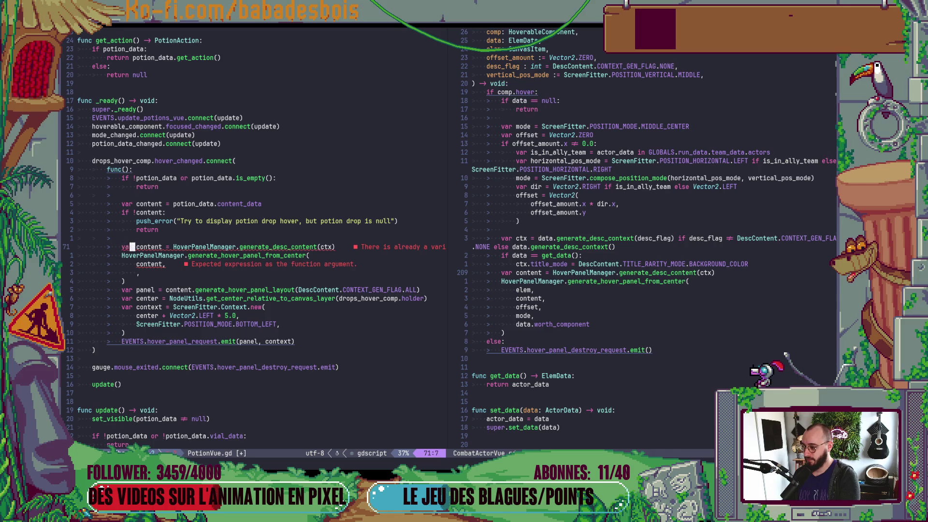
pyautogui.write('idesc_')
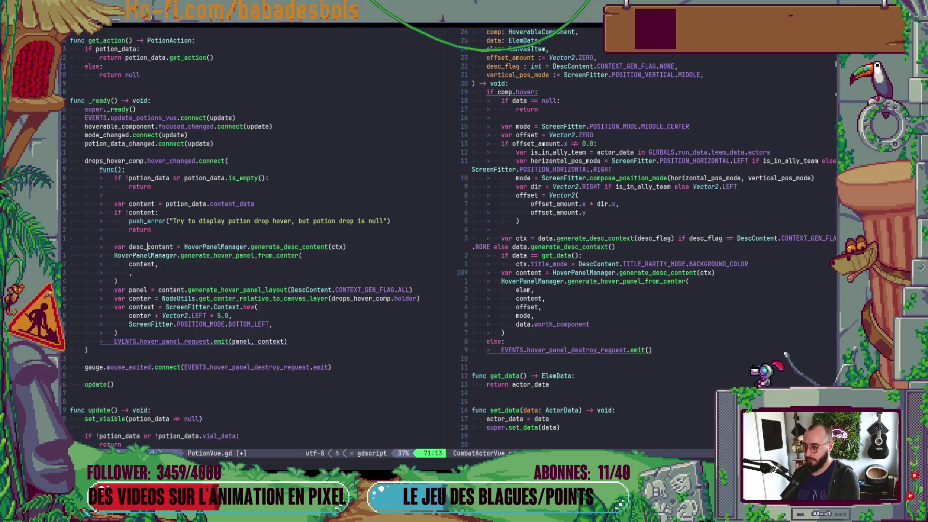
pyautogui.press('Escape')
# Rename content to potion_content in its declaration and the if check, then save.
pyautogui.press('k')
pyautogui.press('k')
pyautogui.press('k')
pyautogui.write('b')
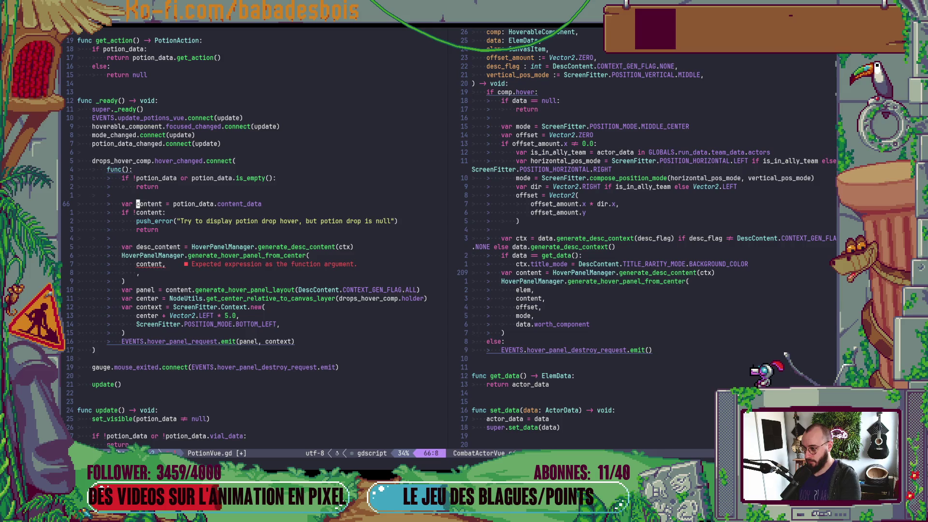
pyautogui.write('ip')
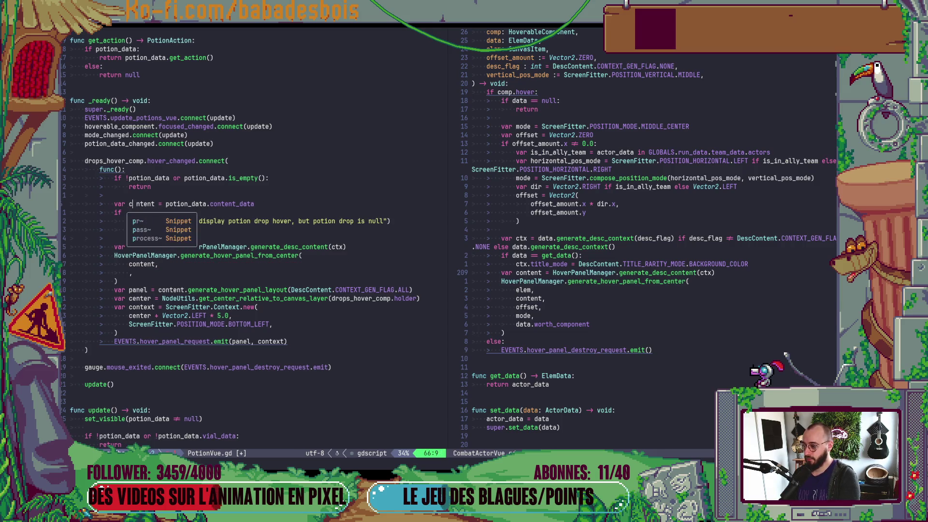
pyautogui.write('otion_')
pyautogui.press('Escape')
pyautogui.write('jbipotion')
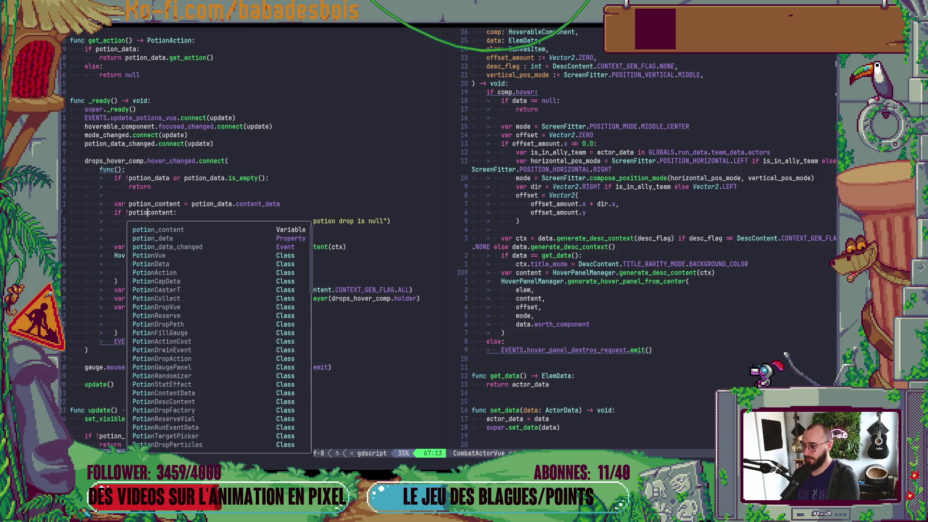
pyautogui.write('_')
pyautogui.press('Escape')
pyautogui.write(':w')
pyautogui.press('Return')
# Pass potion_content and desc_content as the hover-panel call's arguments.
pyautogui.press('j')
pyautogui.press('j')
pyautogui.press('j')
pyautogui.press('j')
pyautogui.press('j')
pyautogui.write('b')
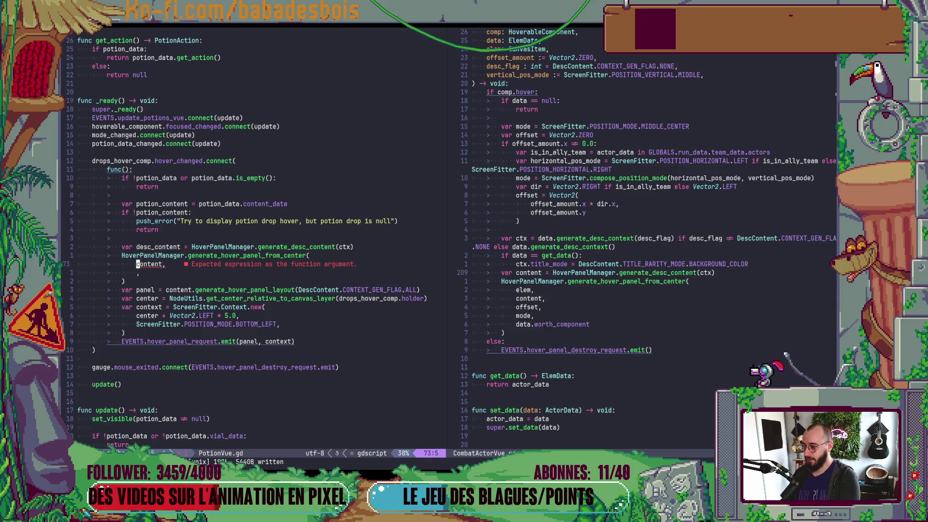
pyautogui.write('ipotion')
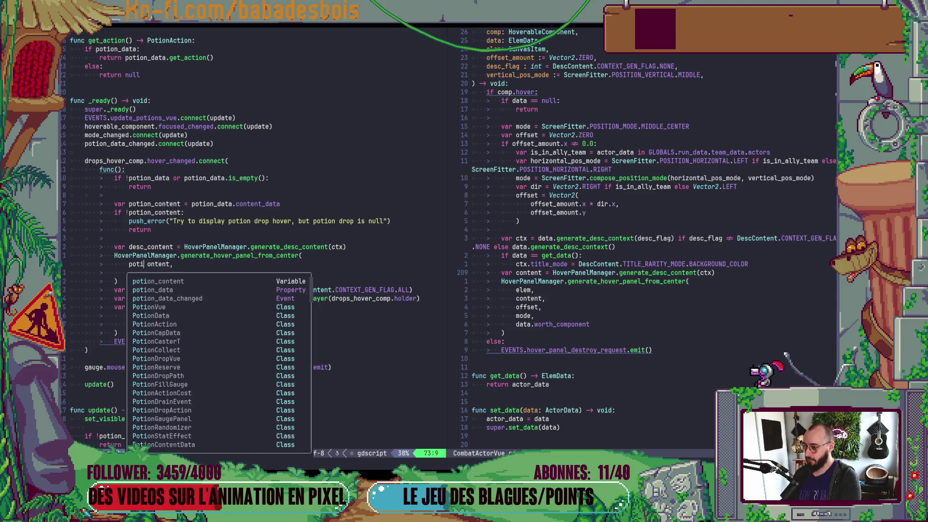
pyautogui.write('_')
pyautogui.press('Escape')
pyautogui.press('y')
pyautogui.press('y')
pyautogui.write('pcw')
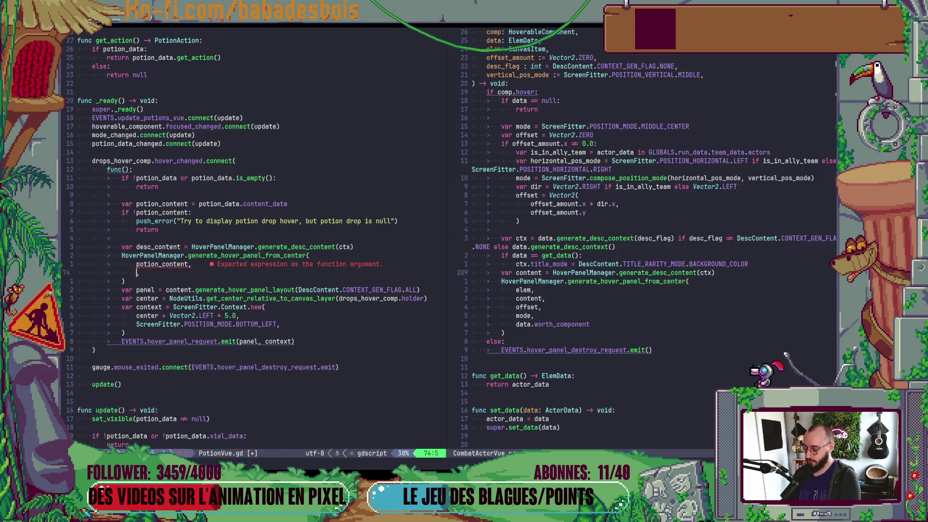
pyautogui.write('desc_content')
pyautogui.press('Escape')
# Add 'var ctx = potion_content.generate_desc_context()' and save PotionVue.gd.
pyautogui.press('k')
pyautogui.press('k')
pyautogui.press('k')
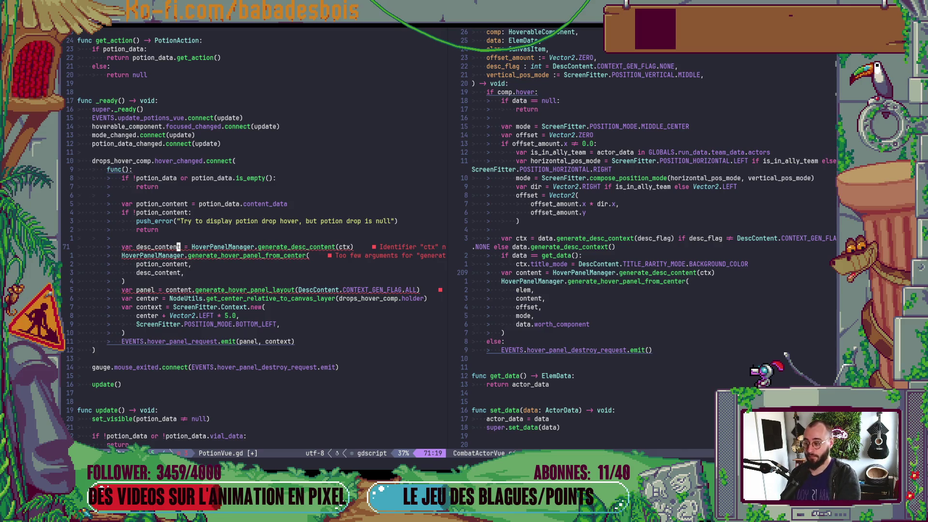
pyautogui.write('o')
pyautogui.write('var ctx ')
pyautogui.write('= ')
pyautogui.write('po')
pyautogui.press('Tab')
pyautogui.press('Return')
pyautogui.write('.get')
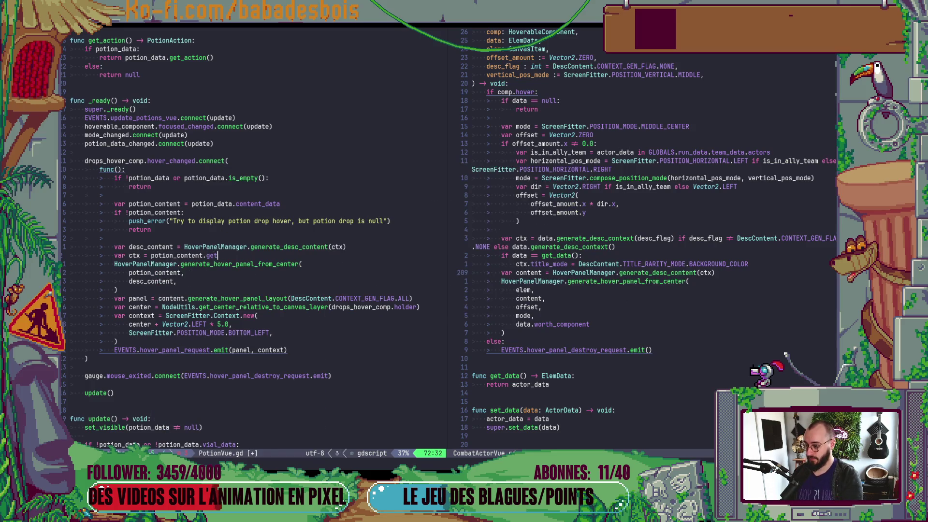
pyautogui.write('erate')
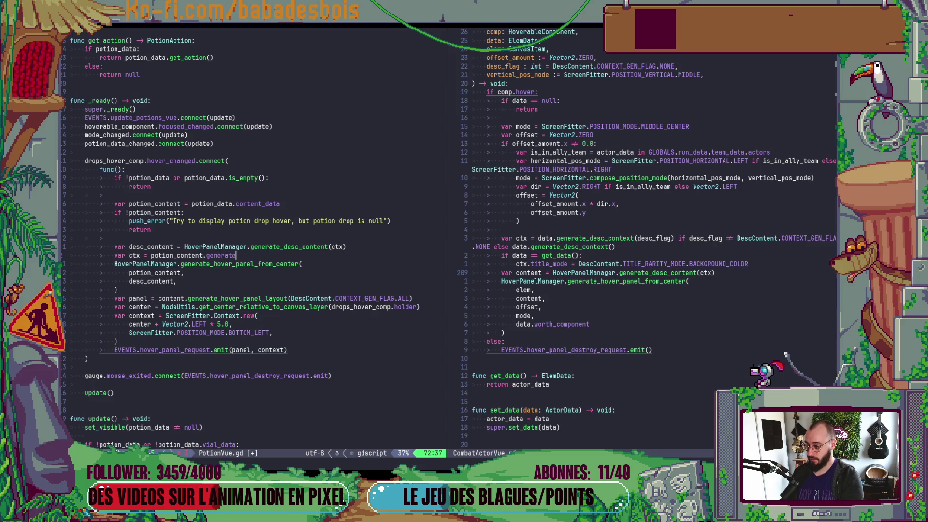
pyautogui.write('_desc')
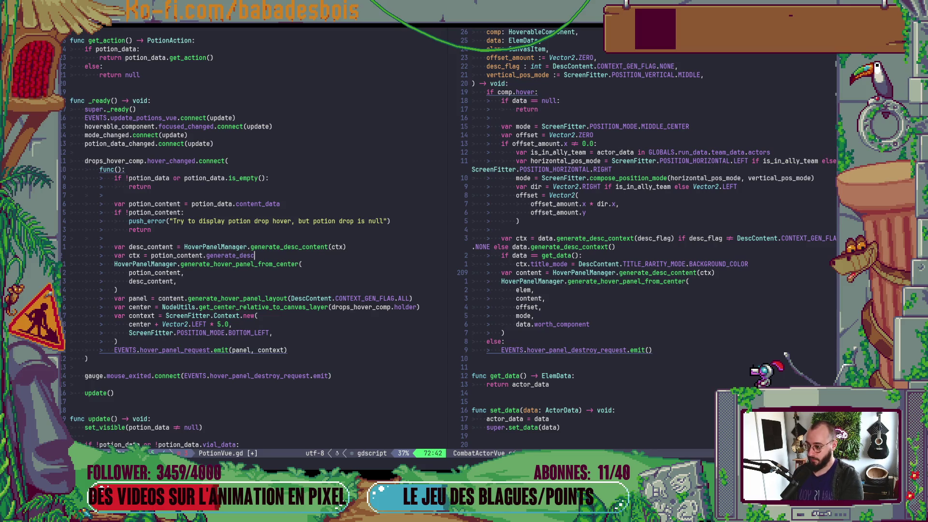
pyautogui.write('_context(')
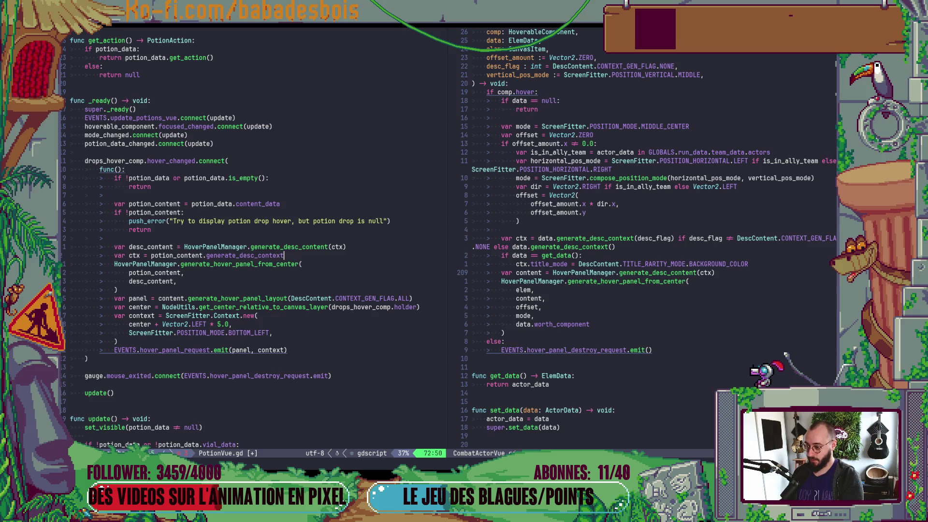
pyautogui.hotkey('ctrl', 's')
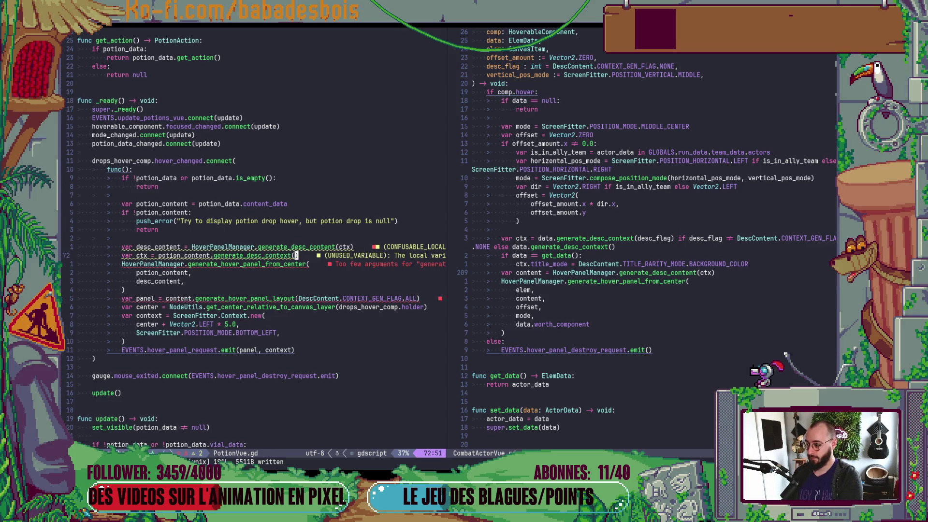
# Move the ctx declaration above the desc_content line.
pyautogui.press('Down')
pyautogui.press('Down')
pyautogui.press('Down')
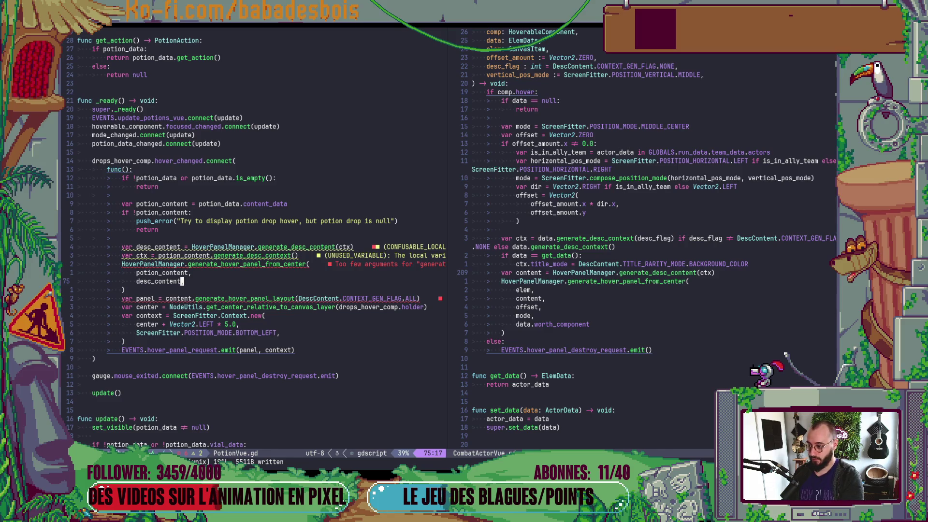
pyautogui.press('Up')
pyautogui.press('Up')
pyautogui.press('Up')
pyautogui.press('d')
pyautogui.press('d')
pyautogui.press('k')
pyautogui.press('P')
pyautogui.press('Down')
pyautogui.press('Down')
# Copy 'Vector2.LEFT * 5.0,' from the Context.new block into an indented third argument line.
pyautogui.press('Down')
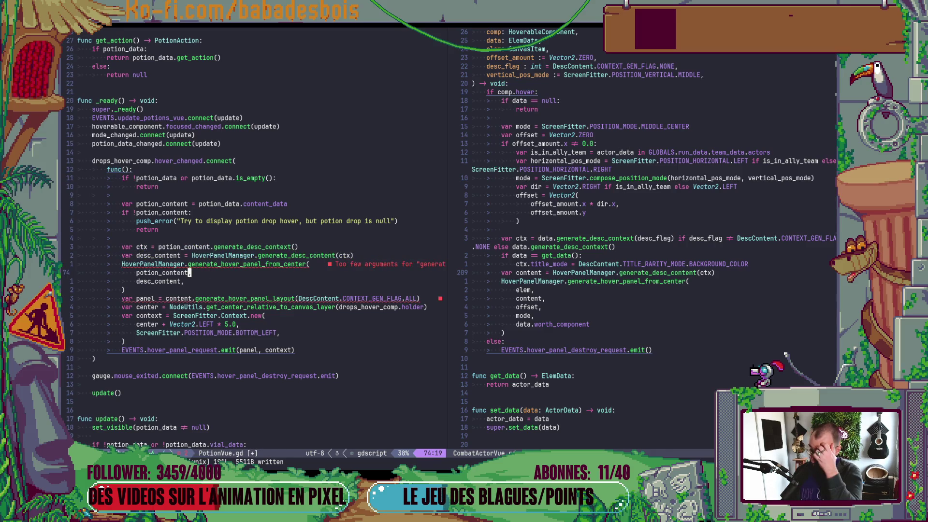
pyautogui.press('Down')
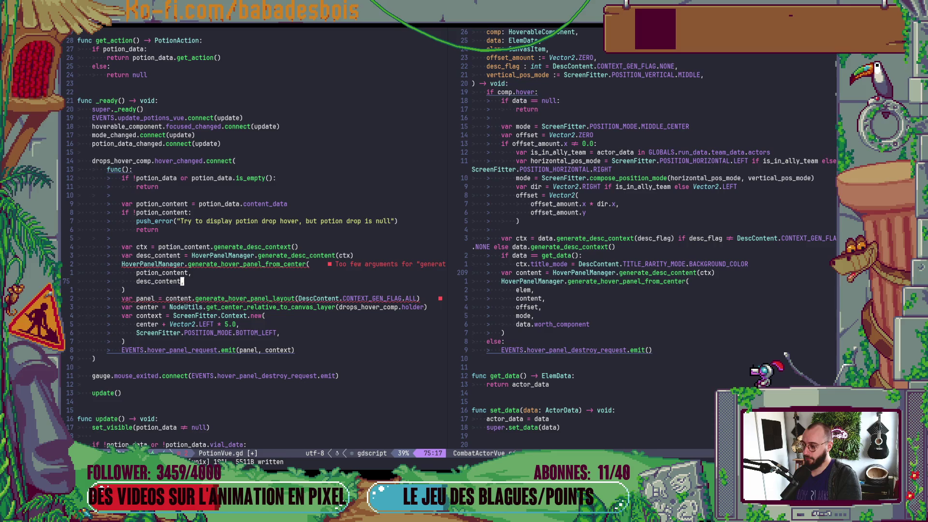
pyautogui.press('Down')
pyautogui.press('Down')
pyautogui.press('Down')
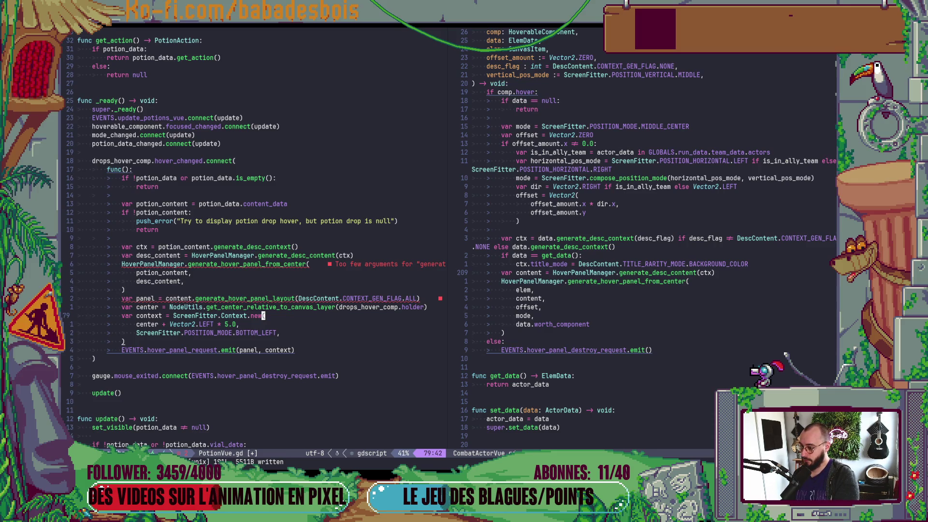
pyautogui.press('Down')
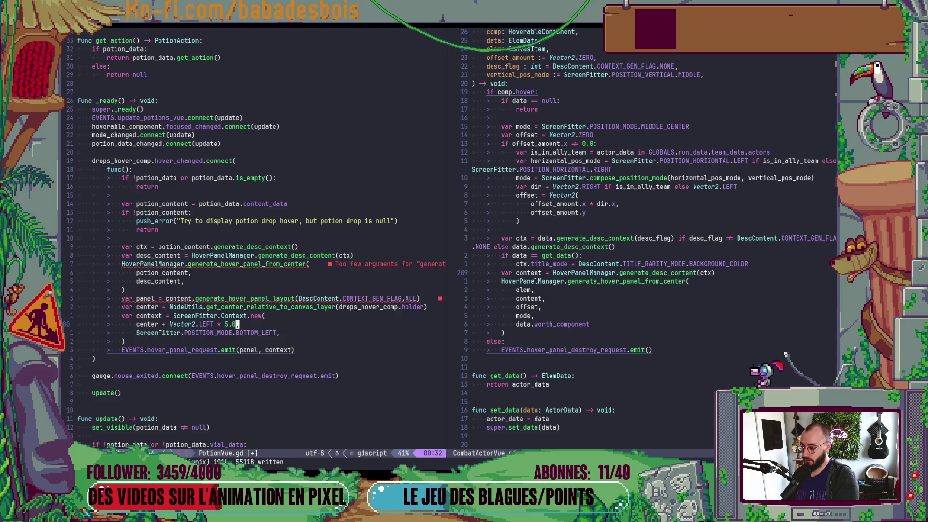
pyautogui.press('B')
pyautogui.press('B')
pyautogui.press('B')
pyautogui.press('y')
pyautogui.press('$')
pyautogui.press('k')
pyautogui.press('k')
pyautogui.press('k')
pyautogui.press('p')
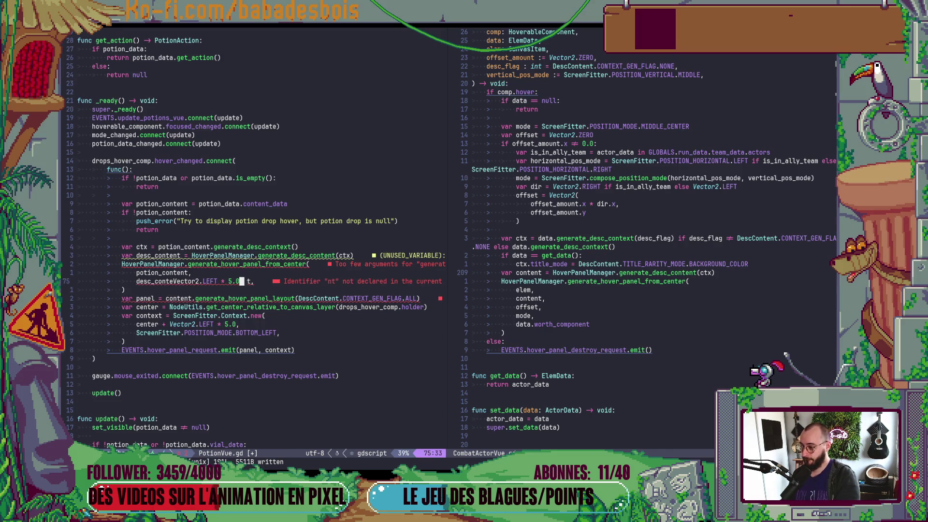
pyautogui.press('u')
pyautogui.press('o')
pyautogui.press('Escape')
pyautogui.press('p')
pyautogui.press('>')
pyautogui.press('>')
pyautogui.press('>')
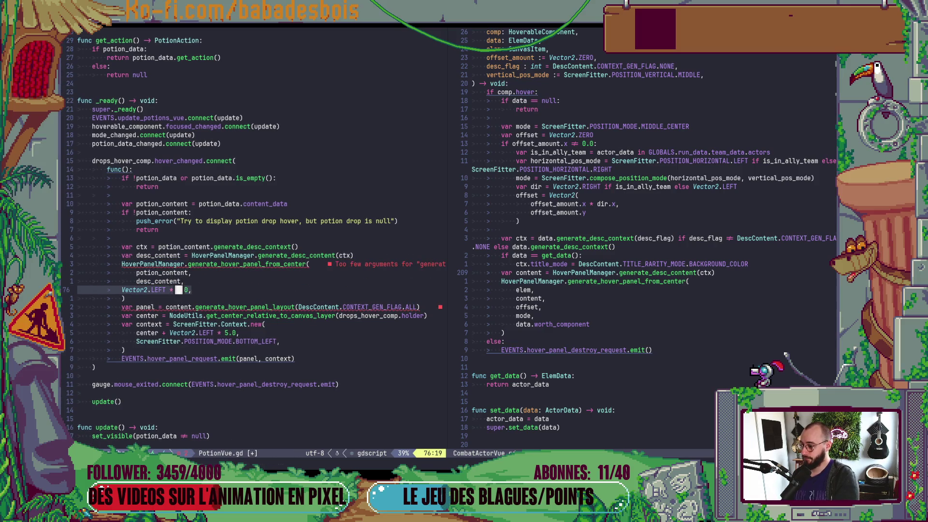
# Add ScreenFitter.POSITION_MODE.BOTTOM_LEFT as the fourth argument of the hover panel call.
pyautogui.press(':')
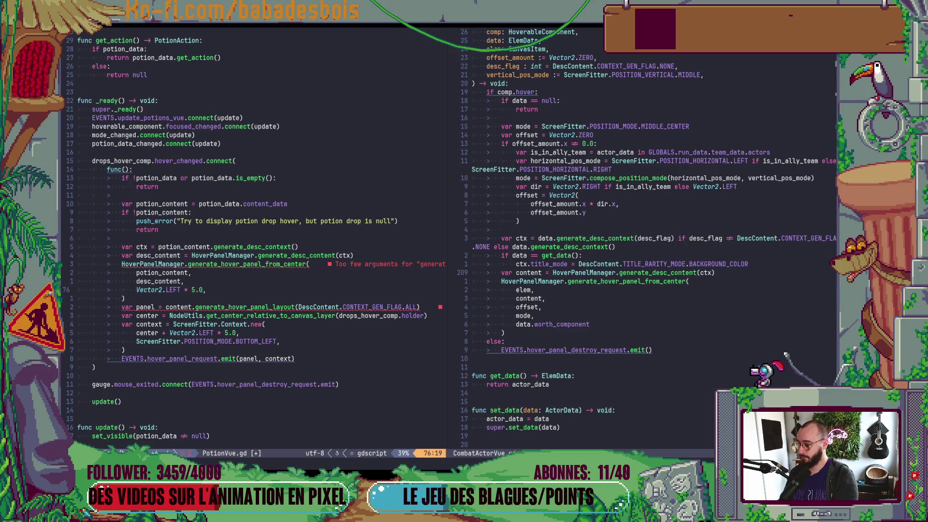
pyautogui.press('Escape')
pyautogui.press('o')
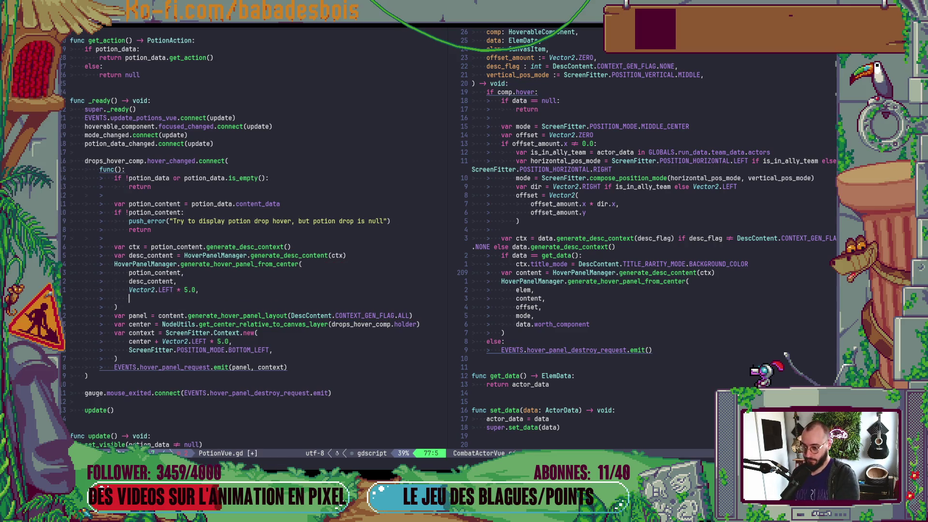
pyautogui.press('Escape')
pyautogui.press('j')
pyautogui.press('j')
pyautogui.press('j')
pyautogui.press('y')
pyautogui.press('y')
pyautogui.press('k')
pyautogui.press('k')
pyautogui.press('k')
pyautogui.press('p')
pyautogui.press('k')
pyautogui.press('d')
pyautogui.press('d')
pyautogui.press('j')
pyautogui.press('k')
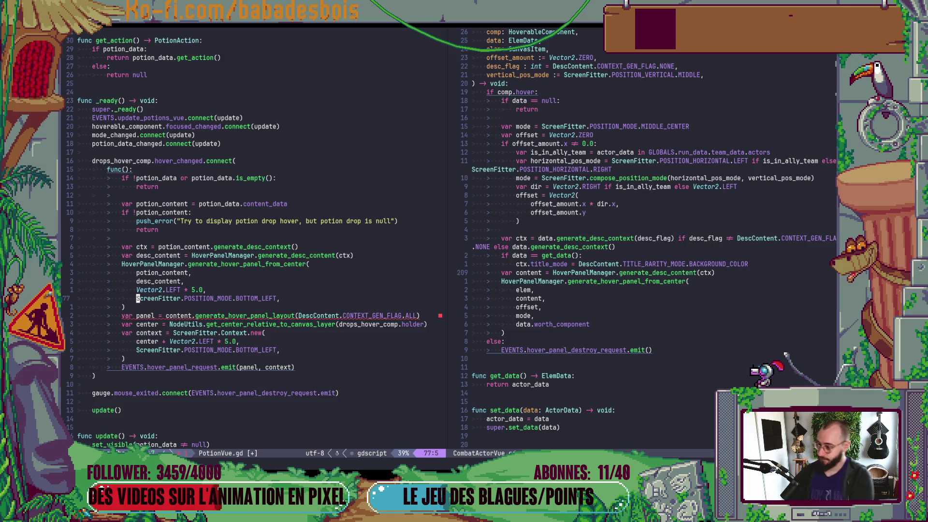
# Delete the old panel, context and hover_panel_request lines, then save PotionVue.gd.
pyautogui.press('j')
pyautogui.press('j')
pyautogui.hotkey('shift', 'v')
pyautogui.press('j')
pyautogui.press('j')
pyautogui.press('j')
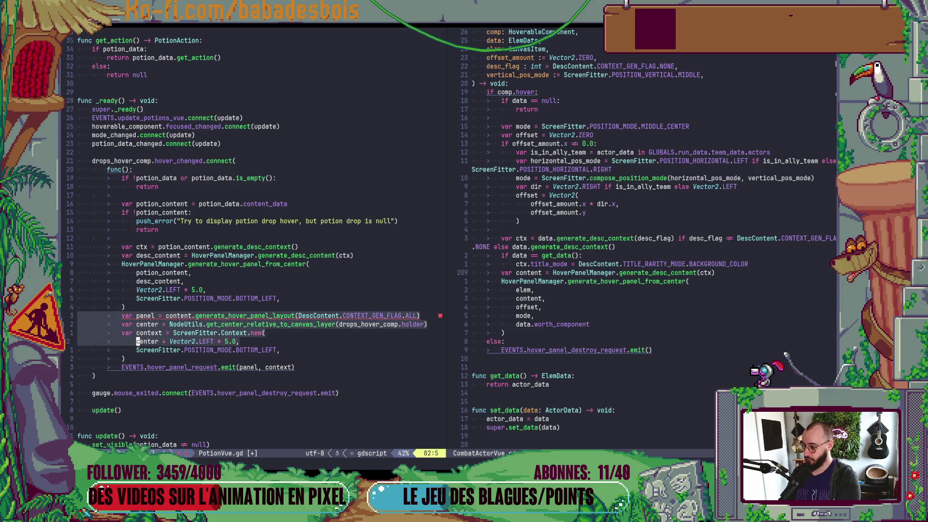
pyautogui.press('d')
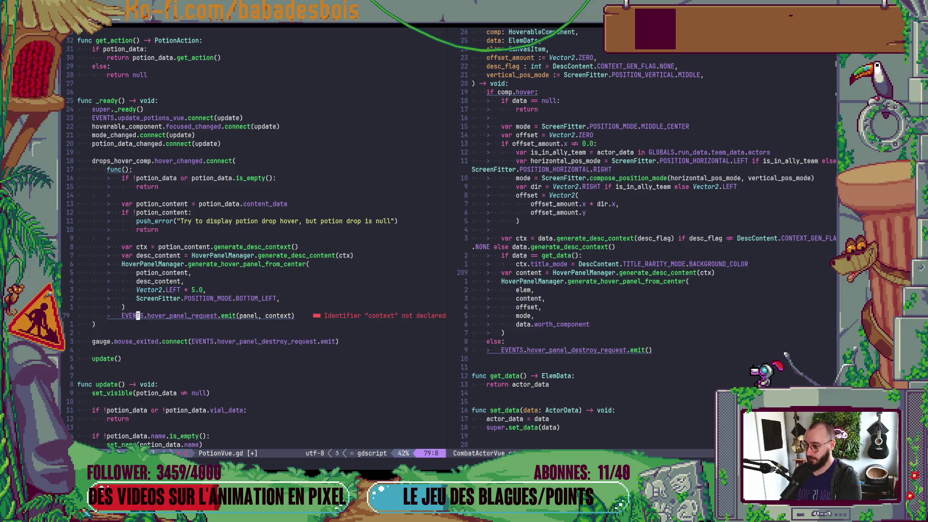
pyautogui.press('d')
pyautogui.press('d')
pyautogui.write(':w')
pyautogui.press('Return')
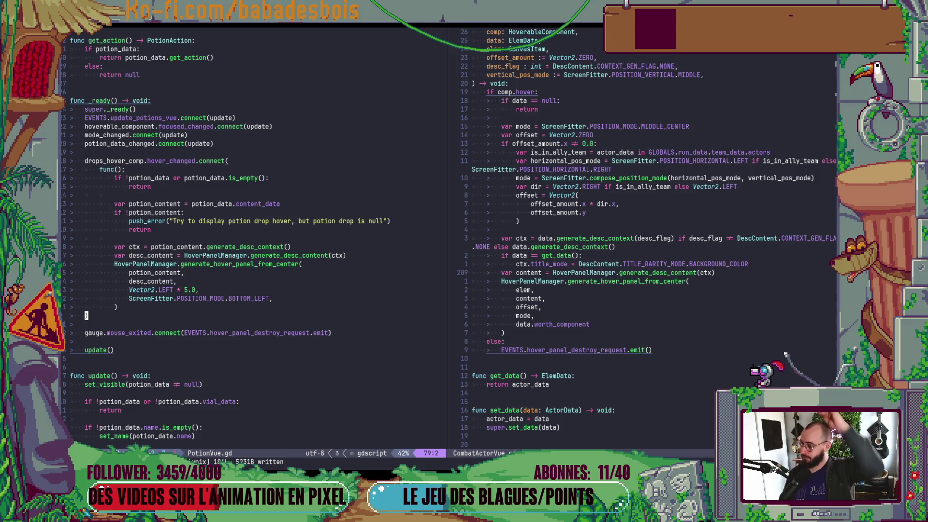
pyautogui.hotkey('alt', 'Tab')
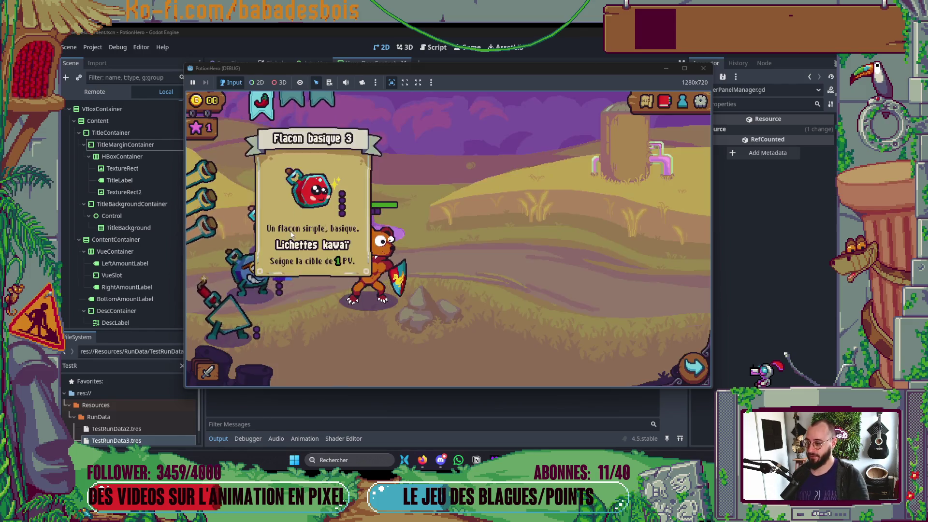
# Trigger the hover error in the game, then jump to generate_hover_panel_from_center's definition in Neovim.
pyautogui.moveTo(290, 231)
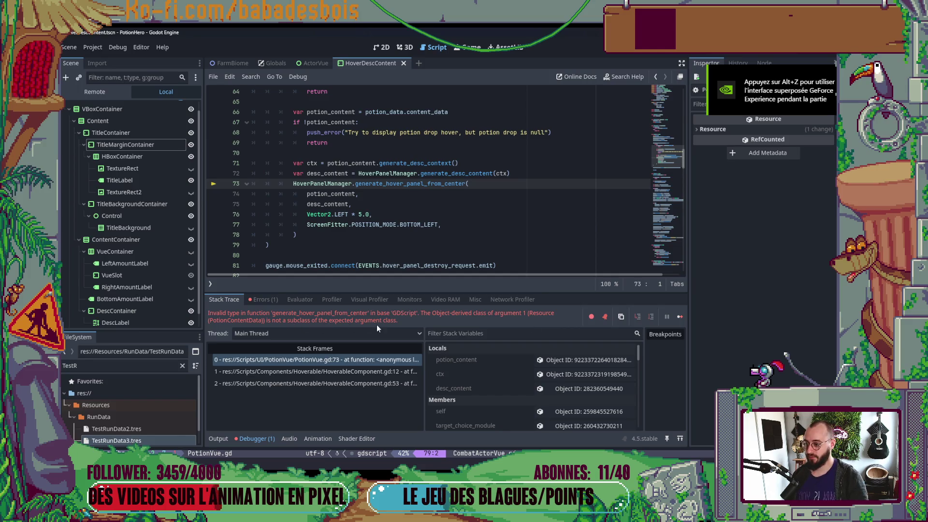
pyautogui.hotkey('alt', 'Tab')
pyautogui.press('Tab')
pyautogui.click(596, 283)
pyautogui.press('g')
pyautogui.press('d')
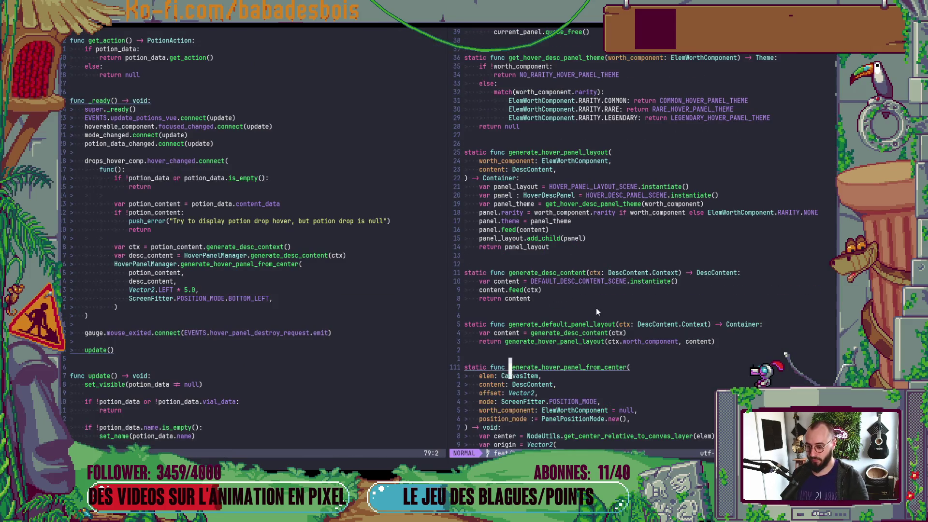
# Check the elem parameter's expected type, then return to PotionVue.gd and Godot's 2D view.
pyautogui.click(492, 298)
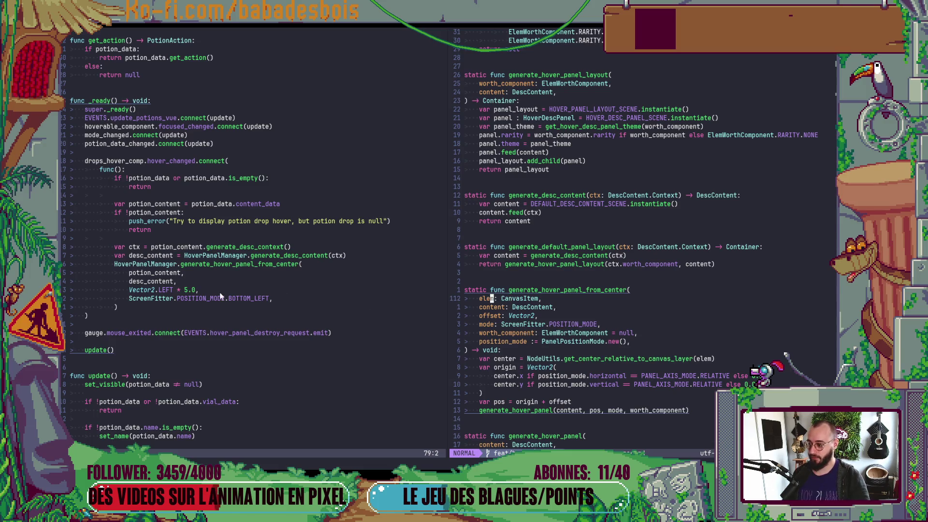
pyautogui.click(178, 277)
pyautogui.scroll(3, 180, 269)
pyautogui.scroll(12, 181, 269)
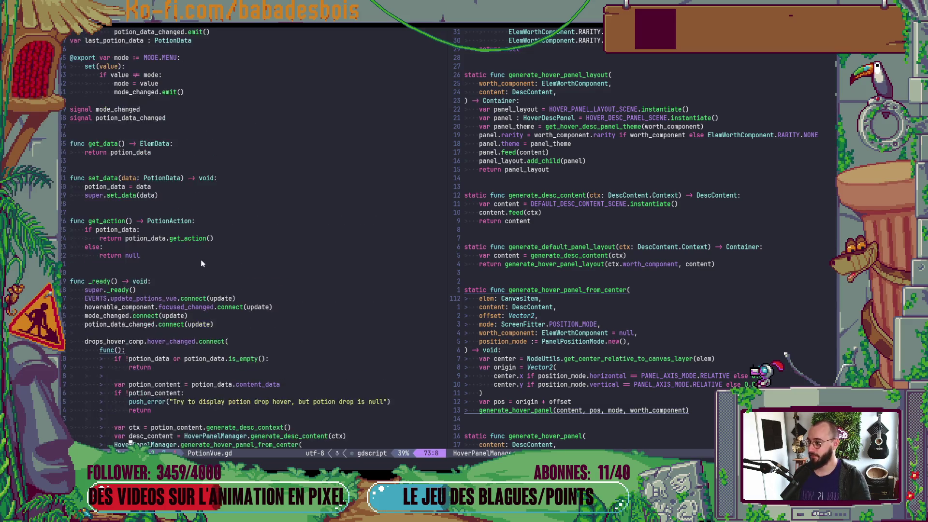
pyautogui.scroll(-3, 212, 260)
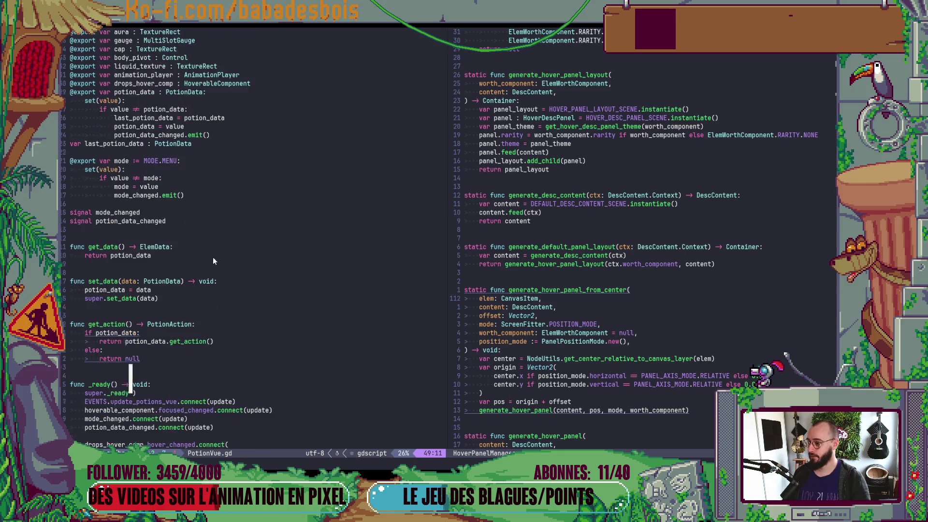
pyautogui.hotkey('alt', 'Tab')
pyautogui.click(382, 47)
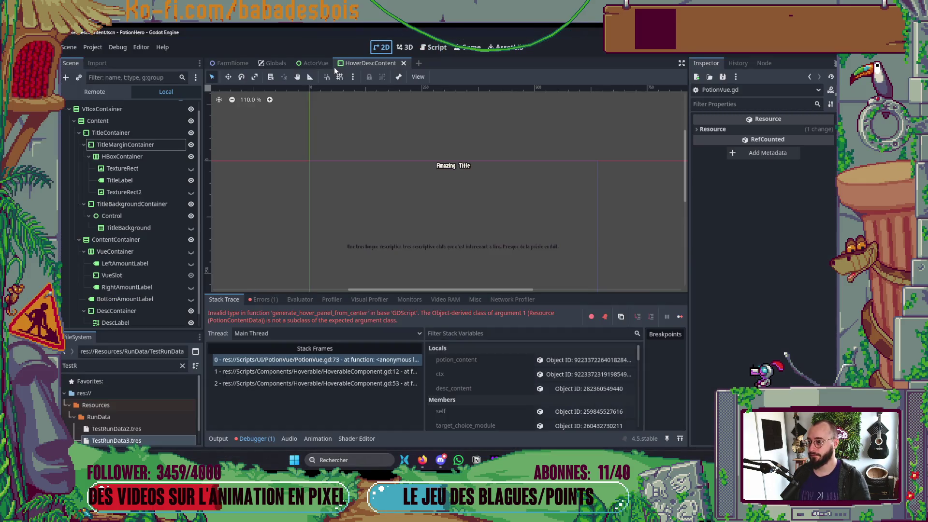
# Hide the debugger output and open PotionVue.tscn with the scene finder.
pyautogui.click(316, 63)
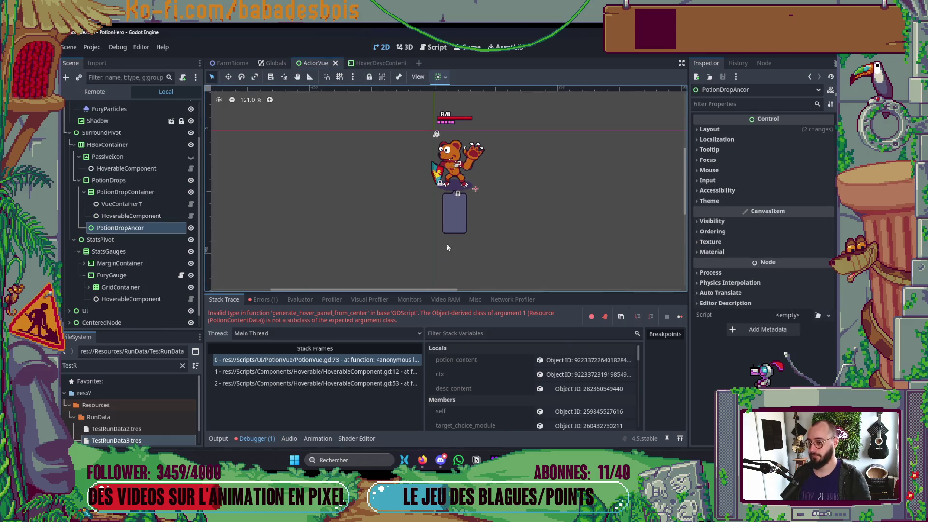
pyautogui.click(257, 438)
pyautogui.scroll(2, 428, 229)
pyautogui.hotkey('shift', 'f')
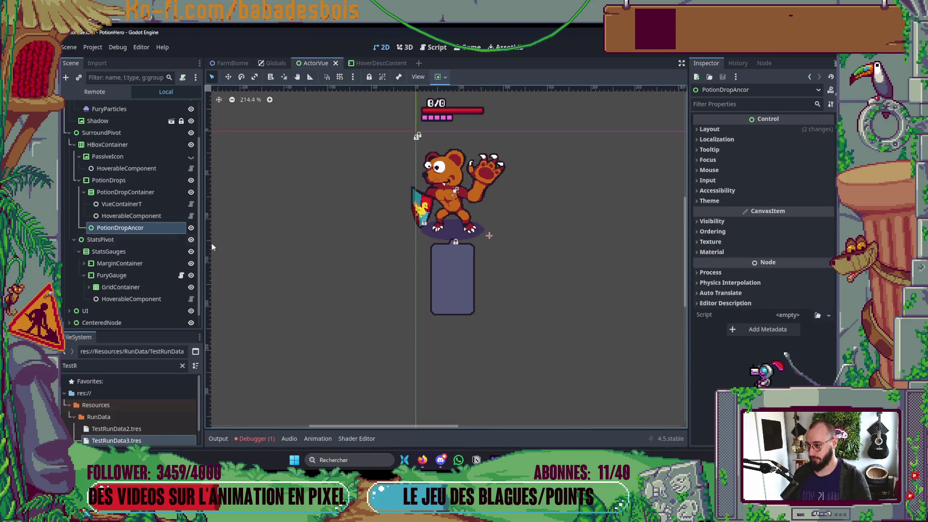
pyautogui.hotkey('ctrl', 'shift', 'o')
pyautogui.write('potionvue')
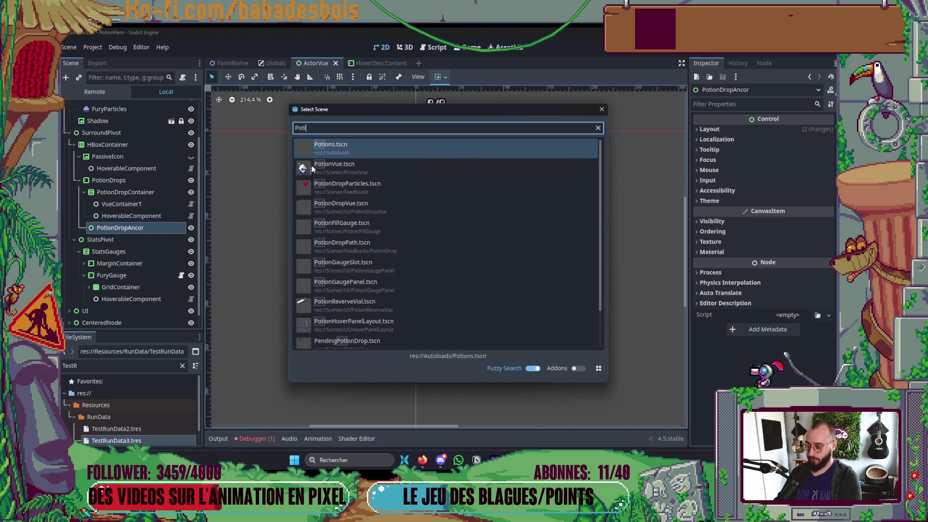
pyautogui.press('Return')
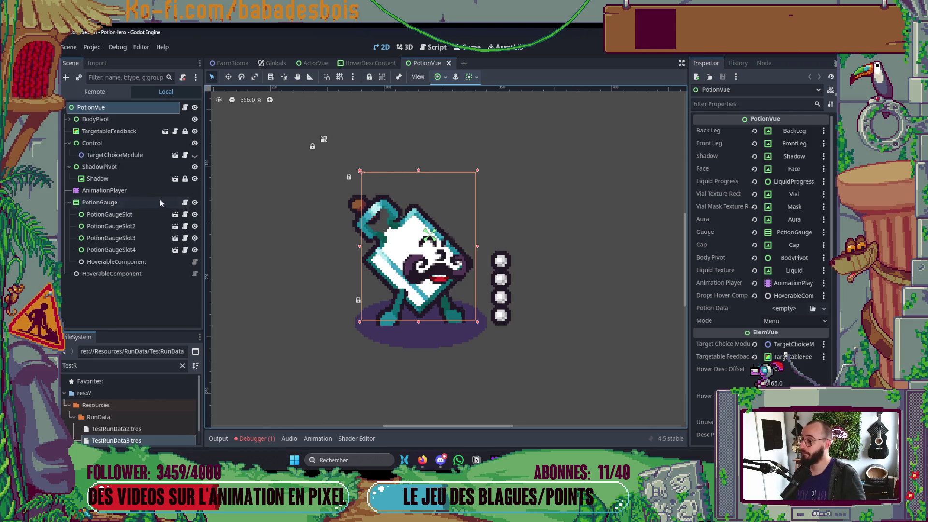
# Add a MarginContainer child node under the PotionVue root.
pyautogui.click(139, 199)
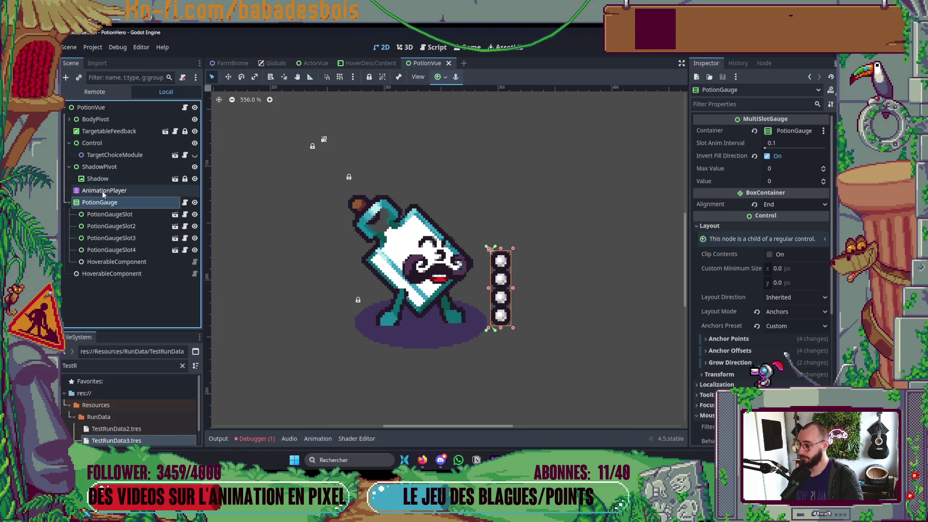
pyautogui.click(103, 108)
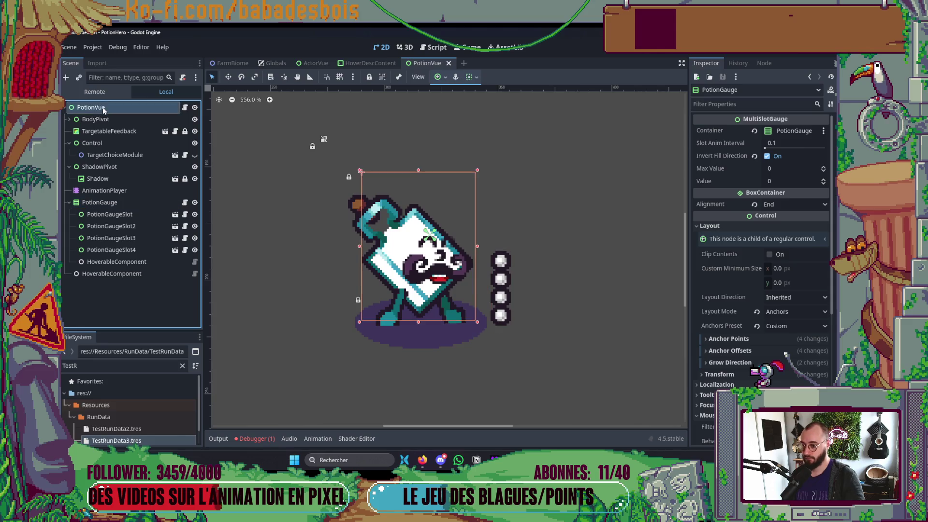
pyautogui.rightClick(103, 108)
pyautogui.click(121, 116)
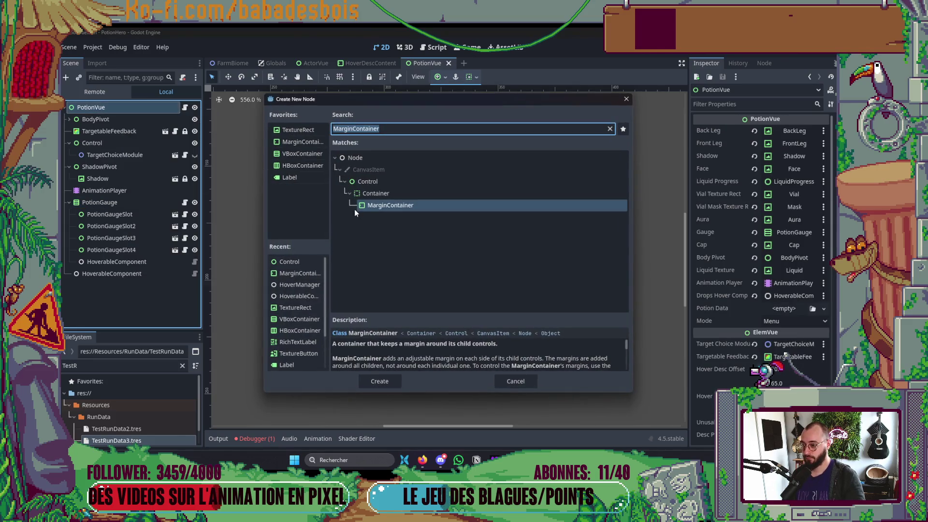
pyautogui.doubleClick(367, 206)
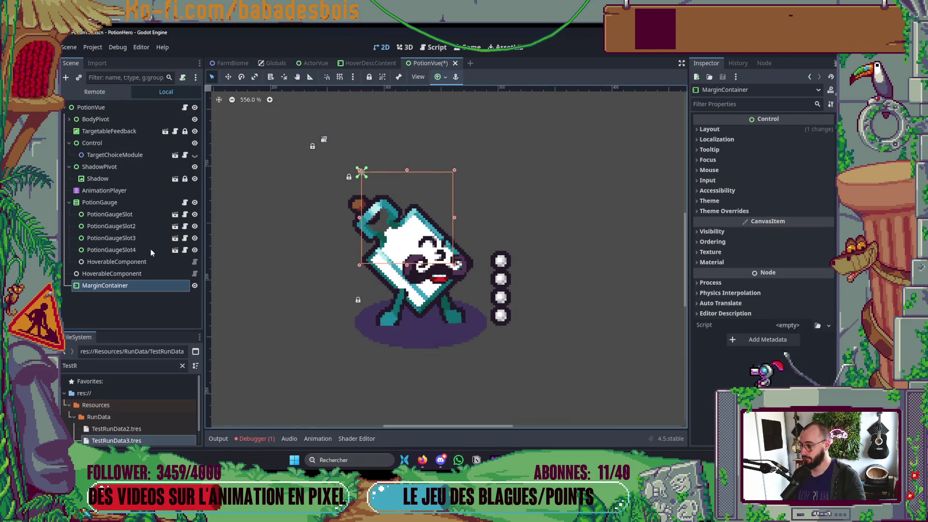
# Move PotionGauge and HoverableComponents into the MarginContainer, place it beside the potion, and save.
pyautogui.moveTo(96, 288)
pyautogui.mouseDown()
pyautogui.moveTo(114, 197)
pyautogui.moveTo(118, 205)
pyautogui.mouseUp()
pyautogui.click(115, 214)
pyautogui.keyDown('shift'); pyautogui.click(111, 286); pyautogui.keyUp('shift')
pyautogui.click(116, 203)
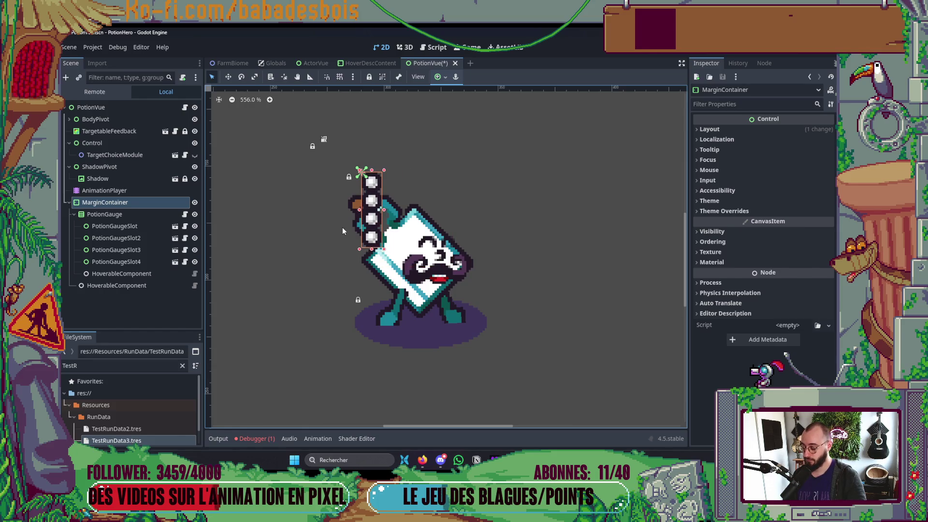
pyautogui.press('w')
pyautogui.moveTo(368, 216)
pyautogui.mouseDown()
pyautogui.moveTo(505, 285)
pyautogui.moveTo(507, 295)
pyautogui.moveTo(500, 293)
pyautogui.mouseUp()
pyautogui.scroll(3, 397, 319)
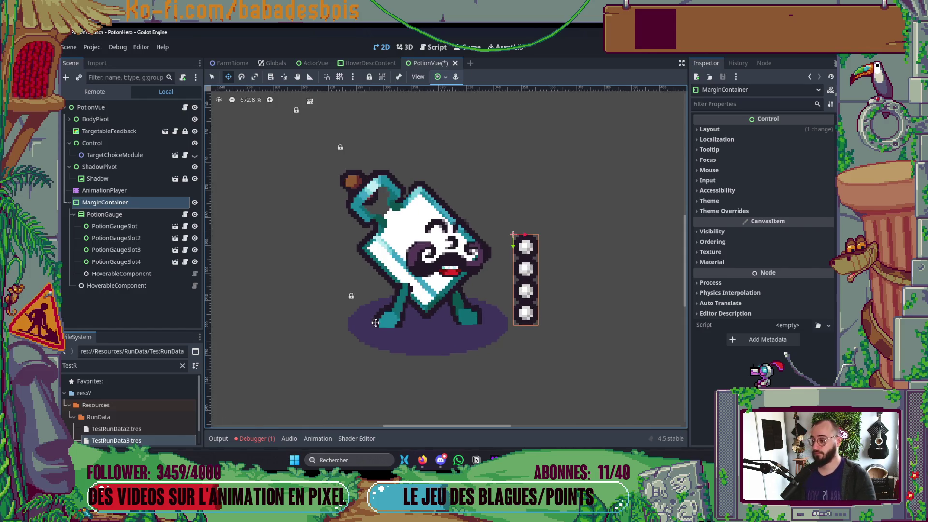
pyautogui.hotkey('ctrl', 's')
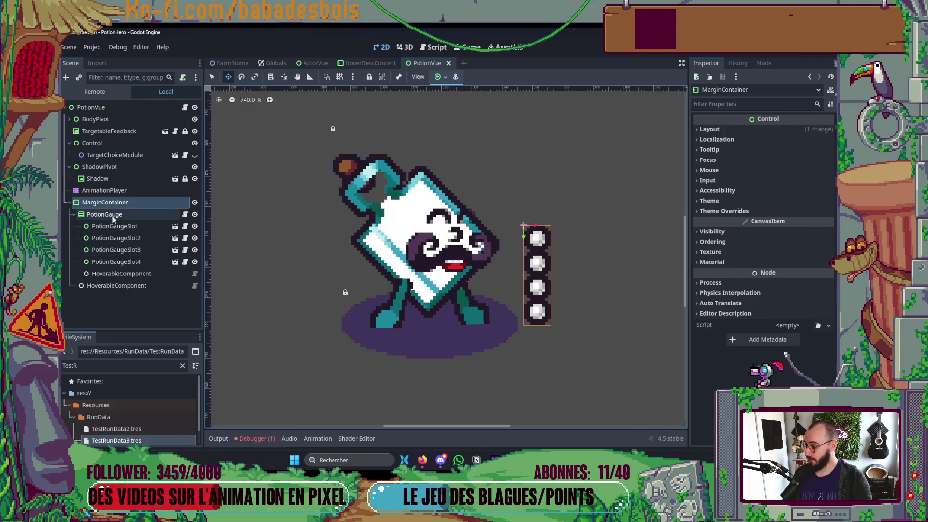
# Rename the MarginContainer to PotionGaugeContainer.
pyautogui.doubleClick(121, 204)
pyautogui.write('PotionGauge')
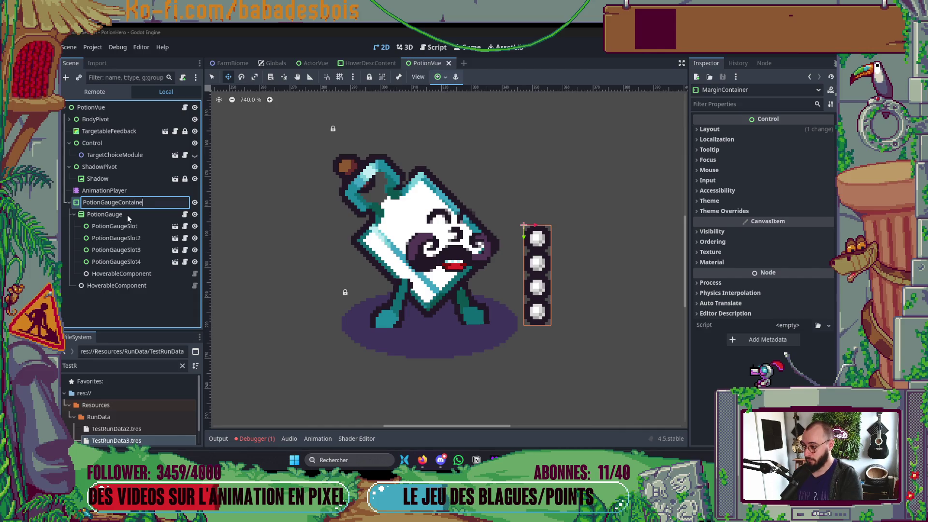
pyautogui.write('er')
pyautogui.press('Return')
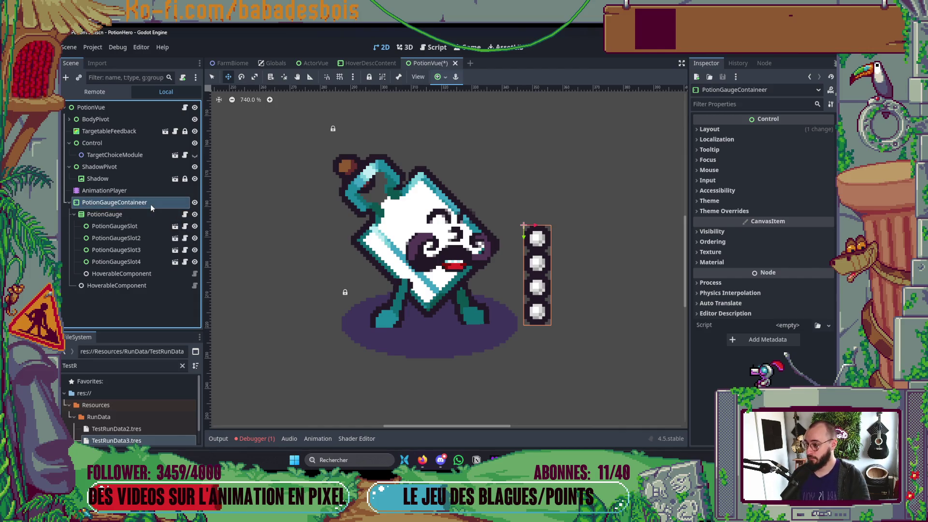
pyautogui.doubleClick(149, 204)
pyautogui.press('End')
pyautogui.press('Left')
pyautogui.press('BackSpace')
pyautogui.press('Return')
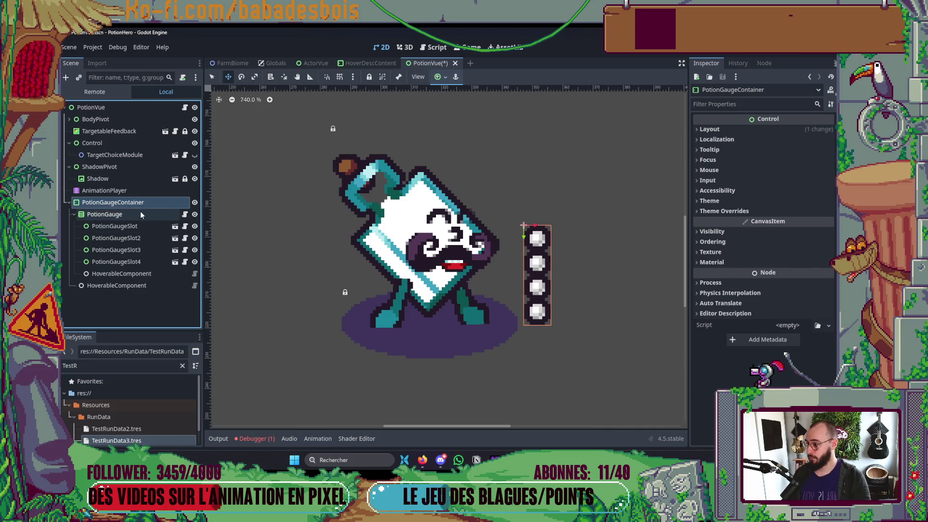
# Add a Control child node to PotionGaugeContainer.
pyautogui.rightClick(149, 206)
pyautogui.click(215, 202)
pyautogui.click(376, 180)
pyautogui.doubleClick(376, 180)
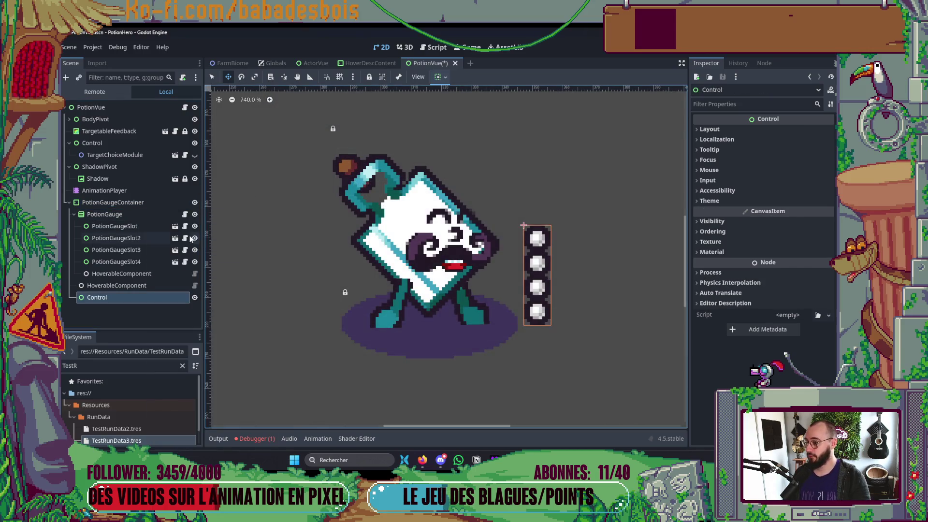
# Set the Control's vertical container alignment to End and save the scene.
pyautogui.click(447, 80)
pyautogui.click(473, 156)
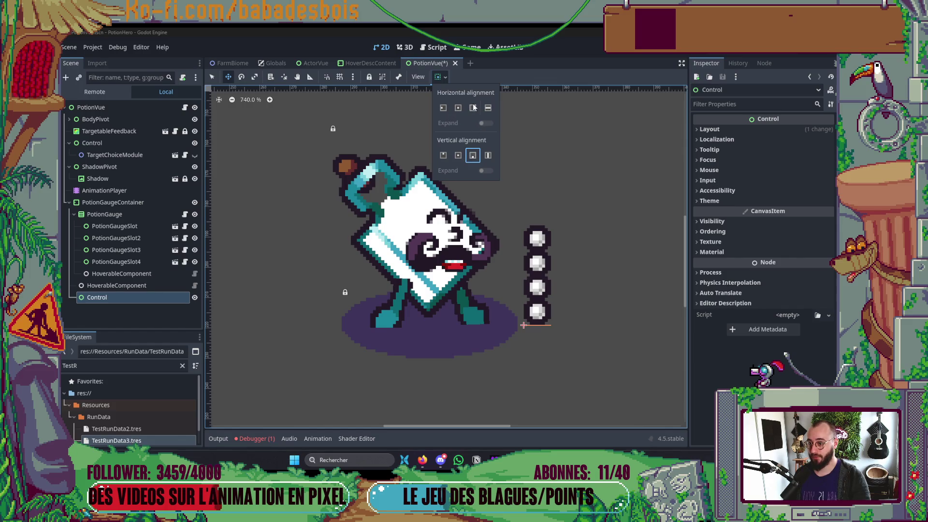
pyautogui.hotkey('ctrl', 's')
pyautogui.scroll(-4, 580, 188)
# Rename the Control node to PotionGaugePanelAncor.
pyautogui.click(108, 302)
pyautogui.doubleClick(109, 298)
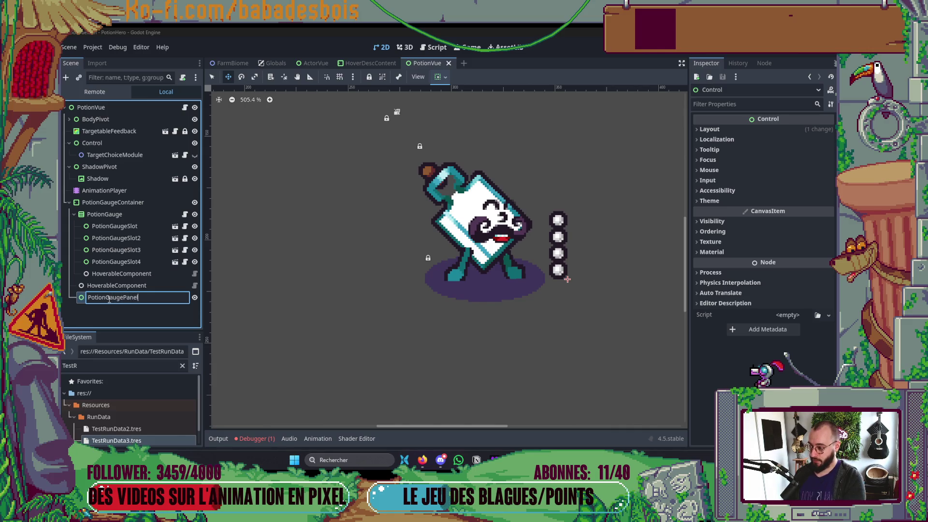
pyautogui.write('r')
pyautogui.press('Return')
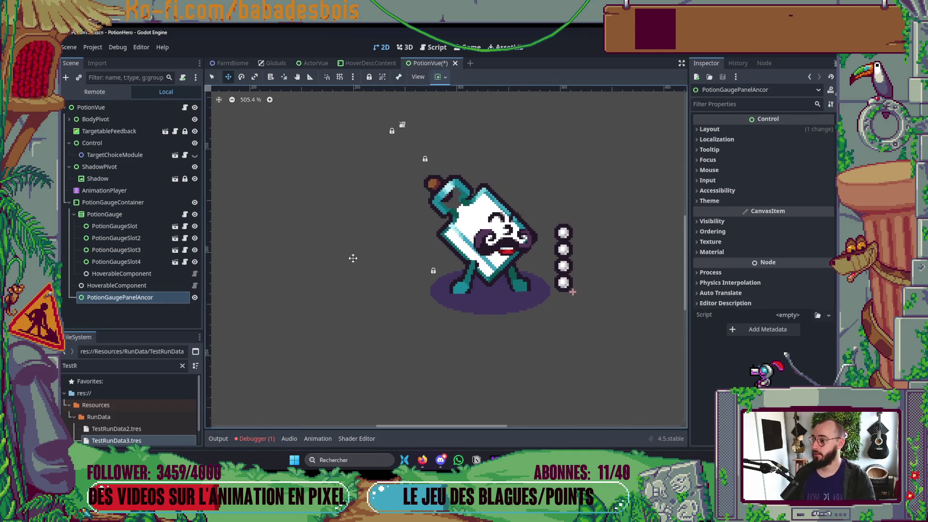
pyautogui.hotkey('alt', 'Tab')
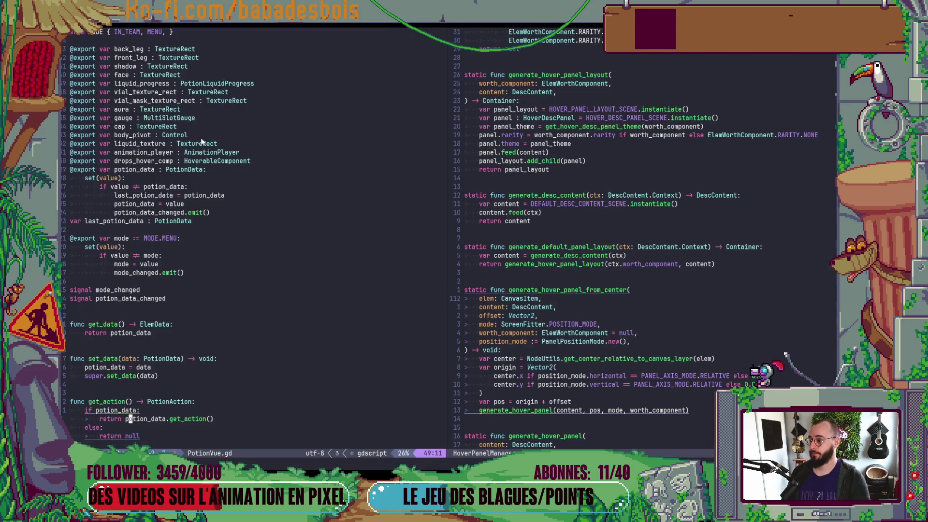
pyautogui.click(237, 204)
pyautogui.click(251, 195)
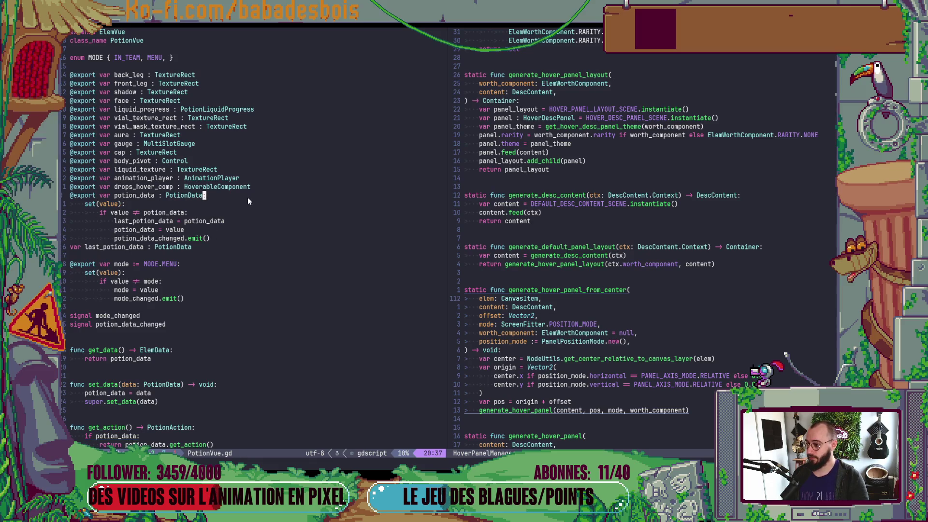
pyautogui.hotkey('shift', 'o')
pyautogui.write('@export var p')
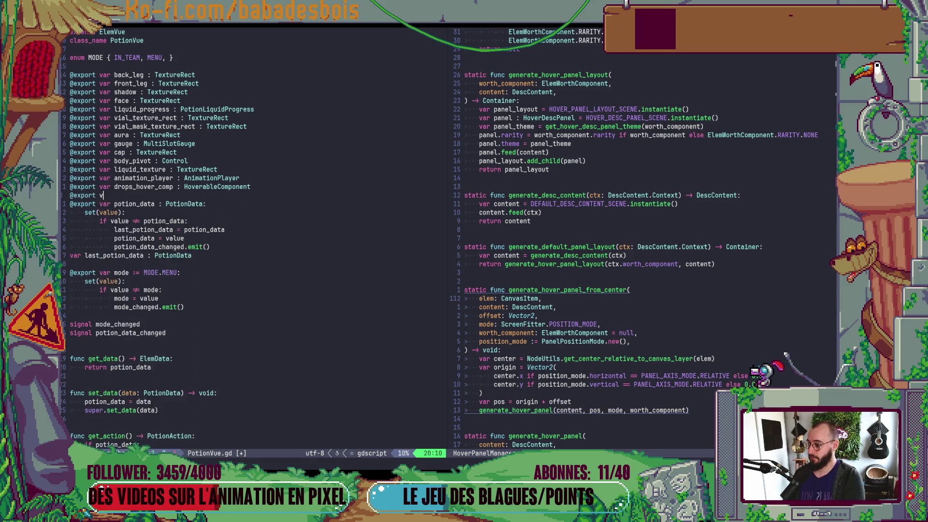
pyautogui.write('otion_gauge')
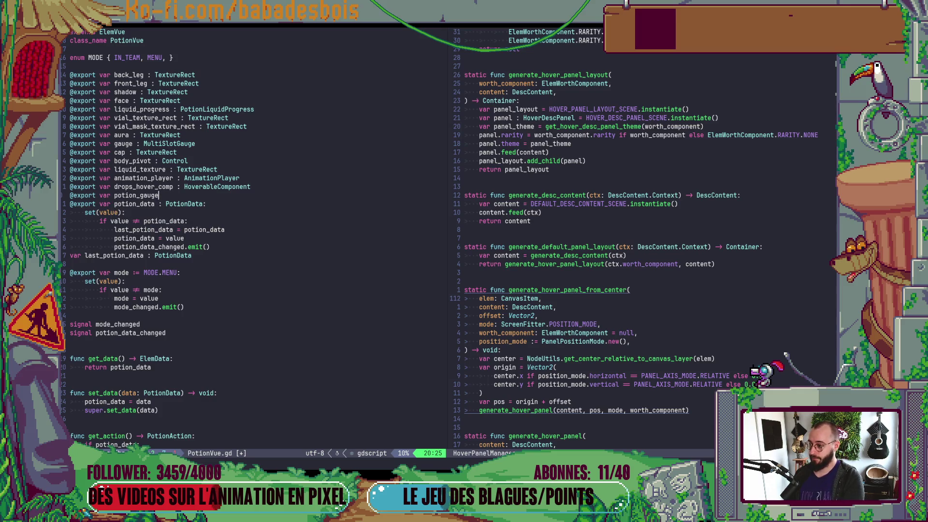
pyautogui.hotkey('alt', 'Tab')
pyautogui.click(131, 206)
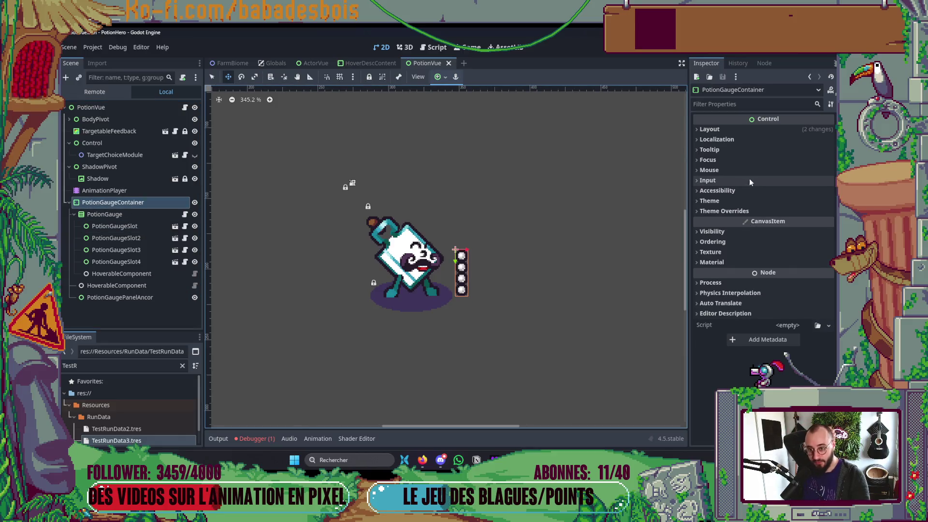
# Set PotionGaugeContainer's mouse filter to Ignore, save the scene, and run the game.
pyautogui.click(739, 171)
pyautogui.click(786, 182)
pyautogui.click(788, 221)
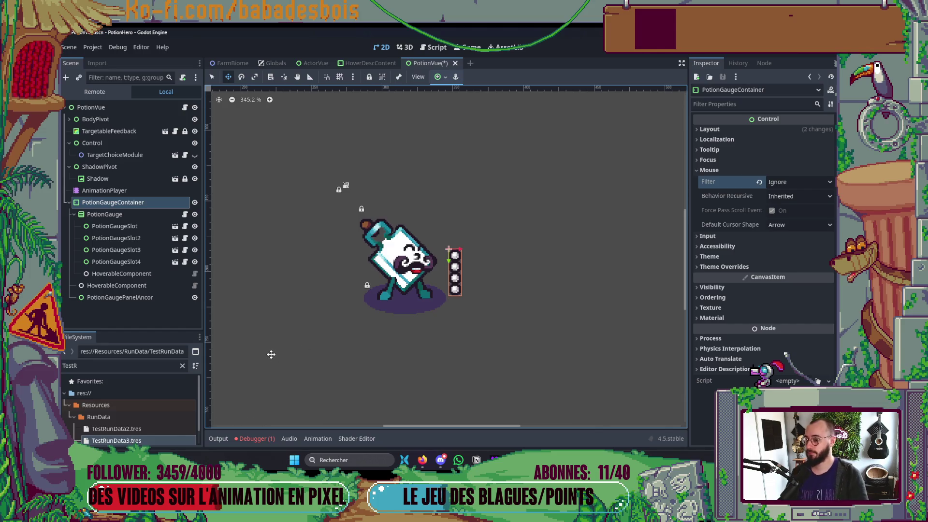
pyautogui.hotkey('ctrl', 's')
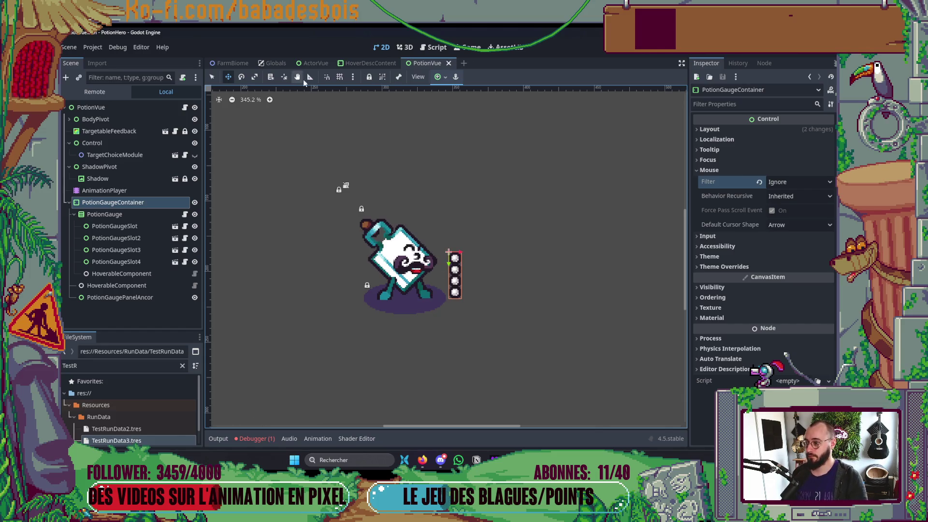
pyautogui.click(367, 77)
pyautogui.press('F5')
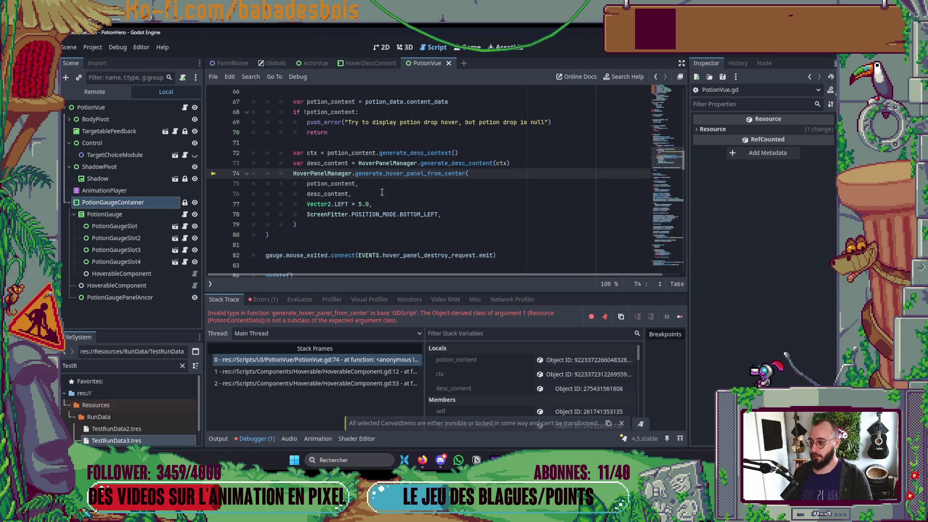
# Replace line 75's potion_content argument with potion_gauge_panel_ancor and relaunch the game.
pyautogui.doubleClick(357, 184)
pyautogui.write('potion')
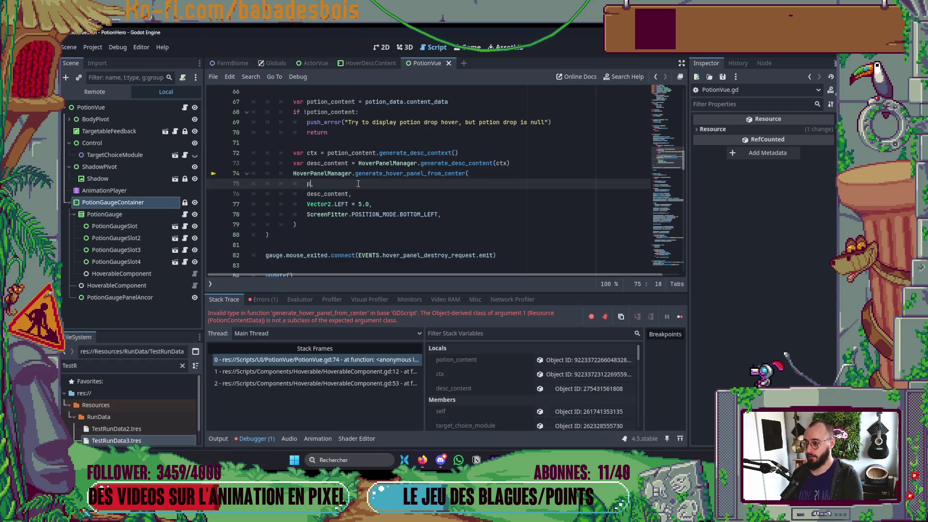
pyautogui.press('Down')
pyautogui.press('Down')
pyautogui.press('Down')
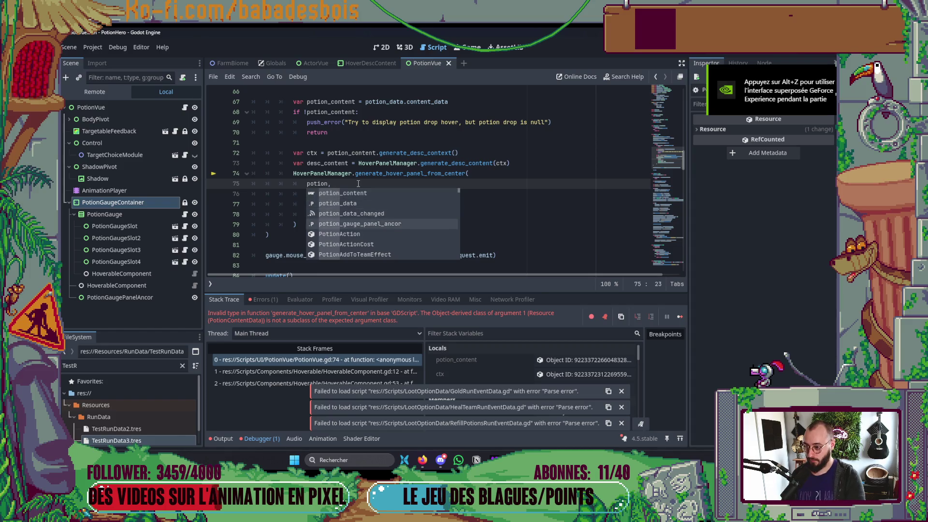
pyautogui.press('Return')
pyautogui.click(443, 200)
pyautogui.press('F5')
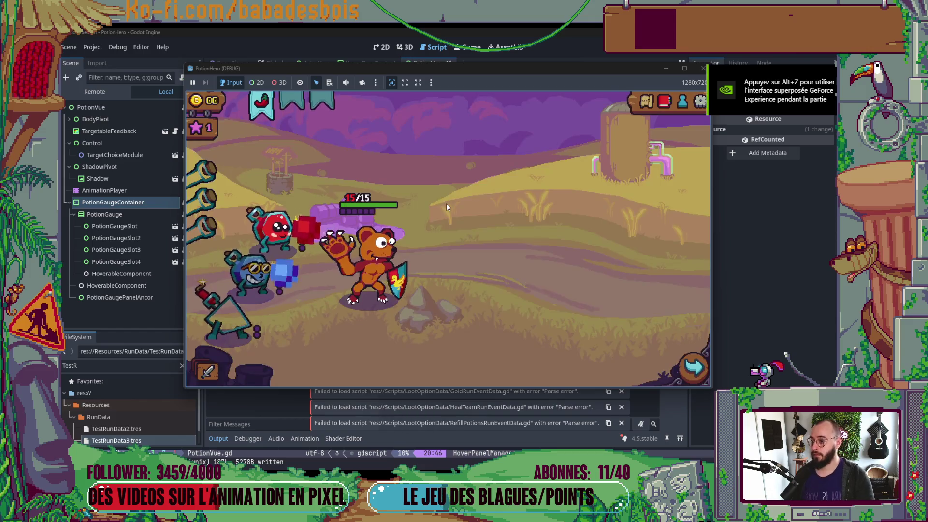
# Check each potion's gauge hover panel, including 'Piment ultra piquant', then stop the game.
pyautogui.moveTo(306, 246)
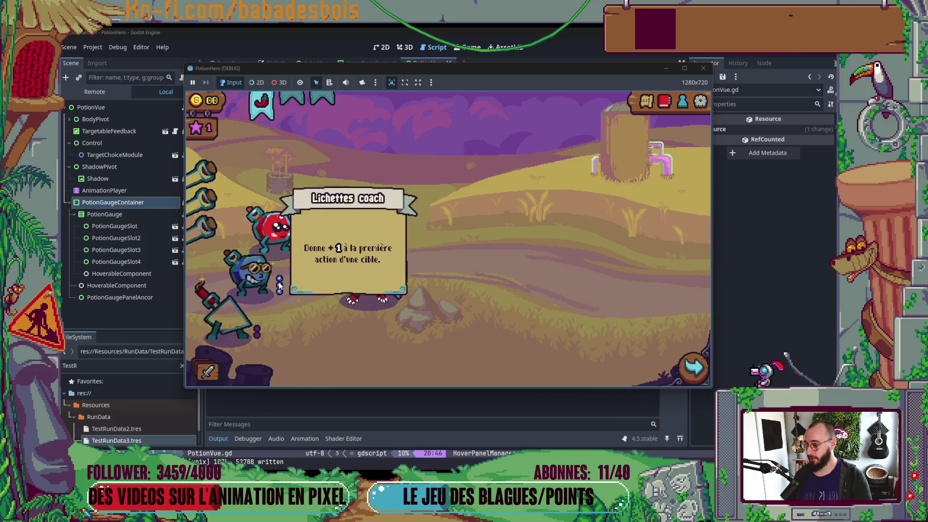
pyautogui.moveTo(281, 283)
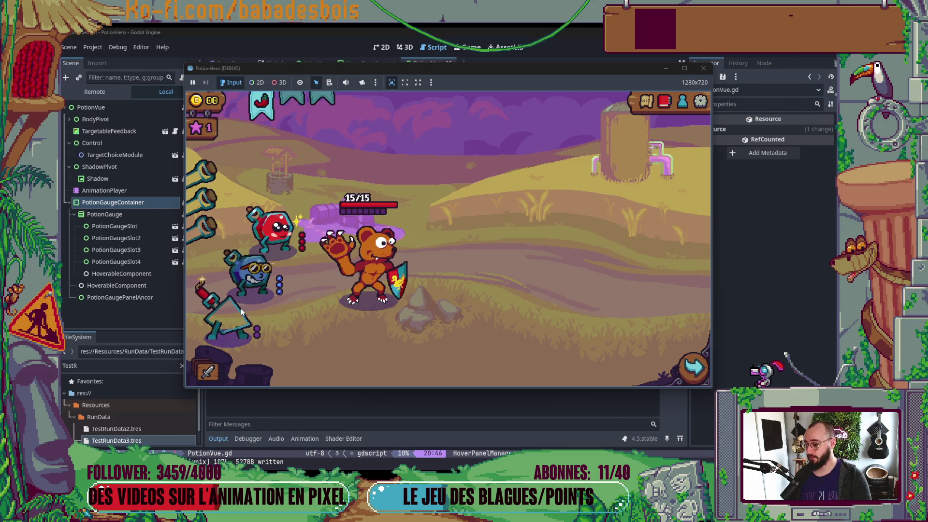
pyautogui.moveTo(203, 225)
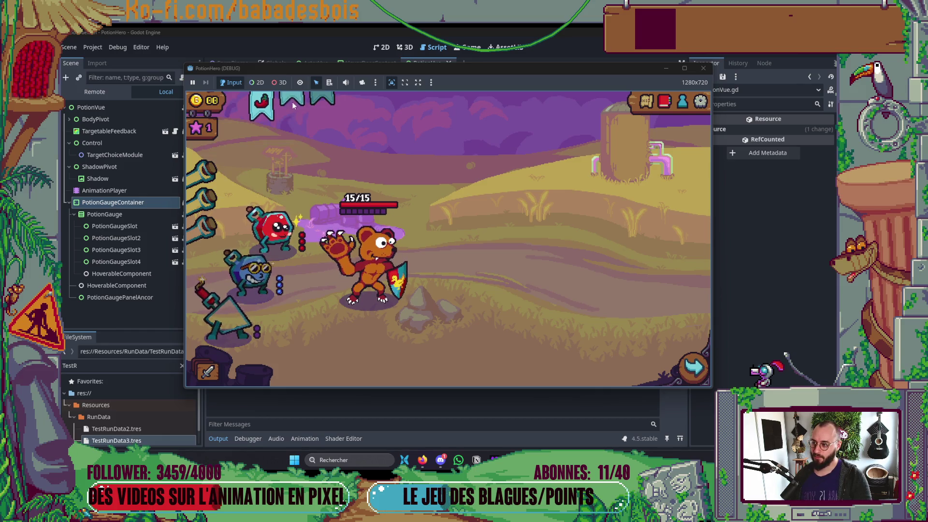
pyautogui.moveTo(270, 111)
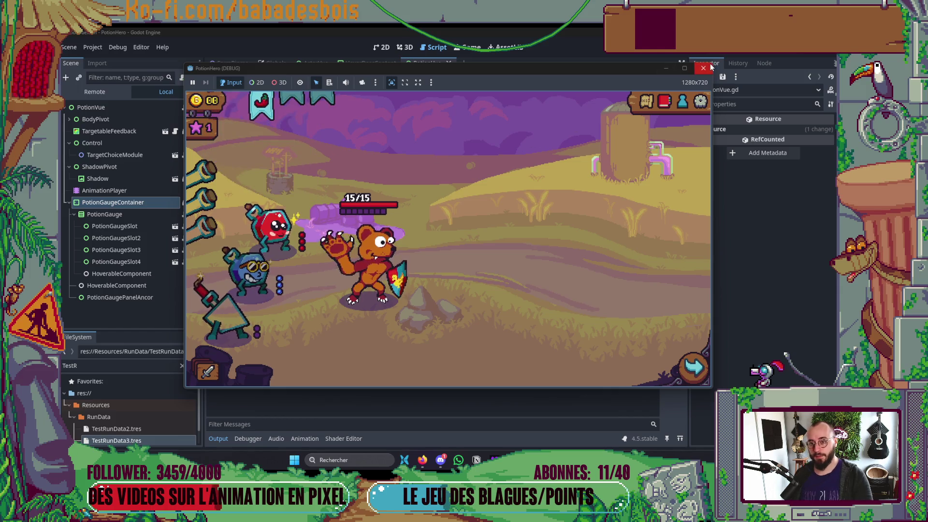
pyautogui.press('F8')
# Collapse the output panel, glance at Neovim, and return to PotionVue in the 2D view.
pyautogui.click(218, 439)
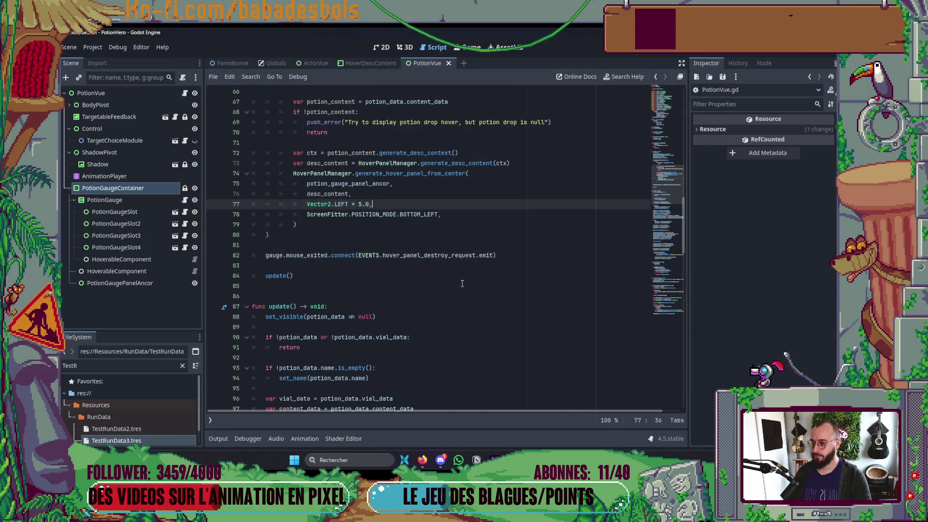
pyautogui.scroll(2, 463, 267)
pyautogui.hotkey('alt', 'Tab')
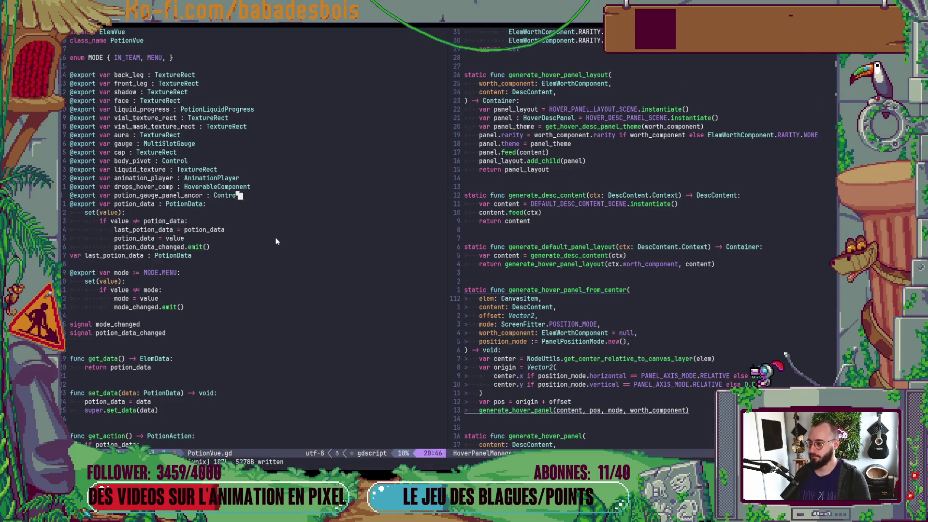
pyautogui.press('space')
pyautogui.press('f')
pyautogui.press('f')
pyautogui.press('Escape')
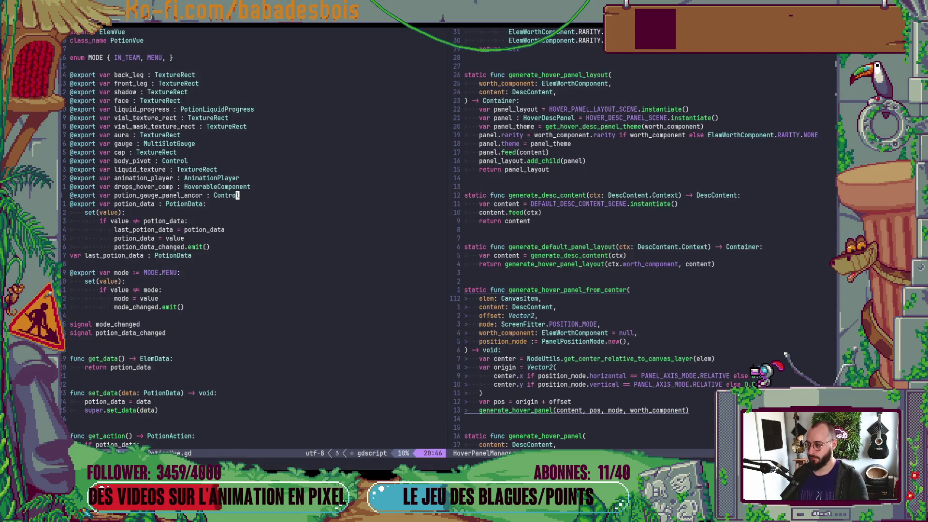
pyautogui.hotkey('alt', 'Tab')
pyautogui.scroll(3, 327, 254)
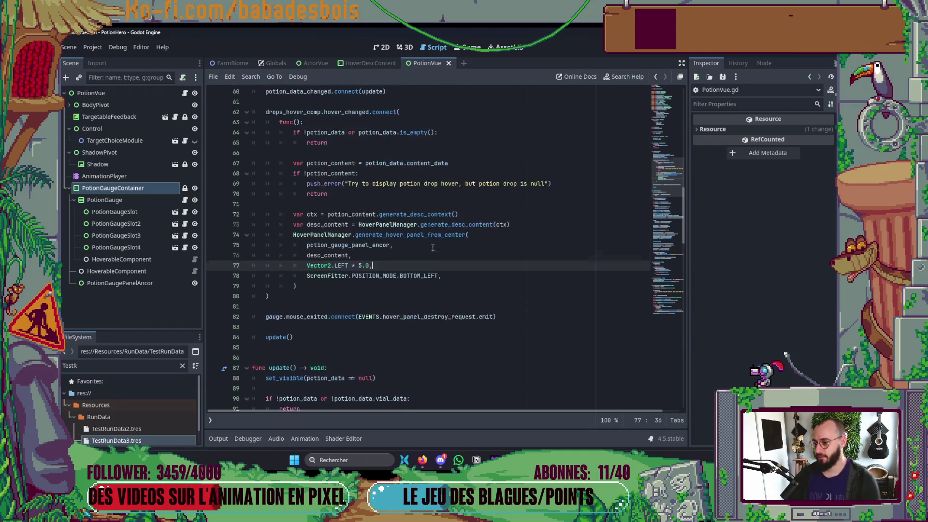
pyautogui.click(444, 224)
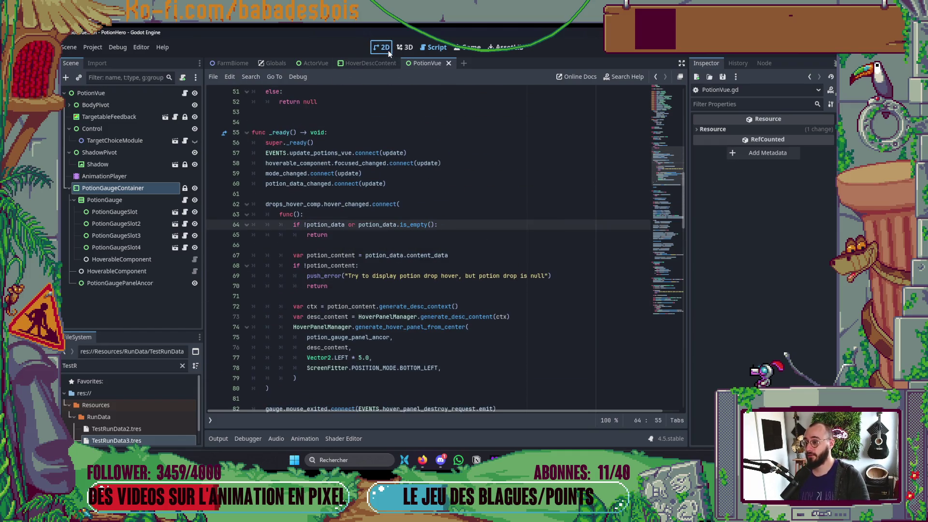
pyautogui.click(388, 50)
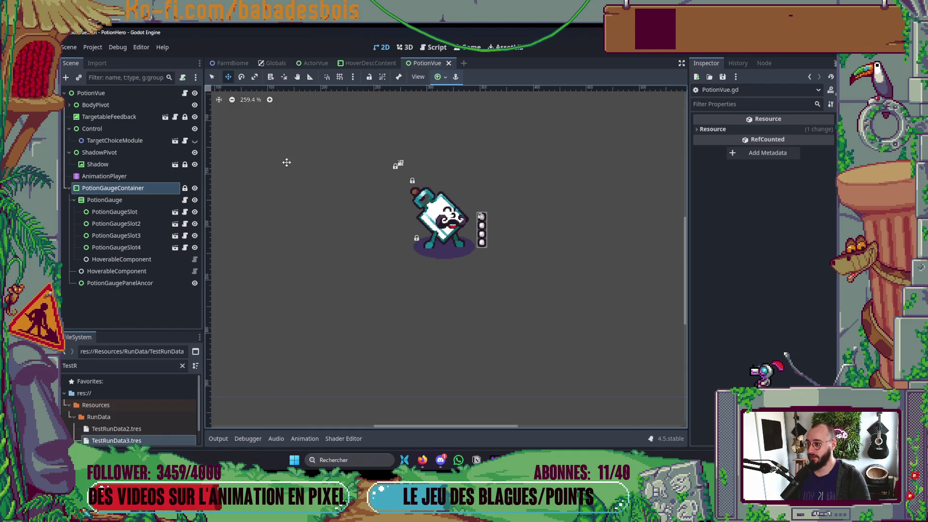
pyautogui.click(271, 169)
pyautogui.hotkey('alt', 'Tab')
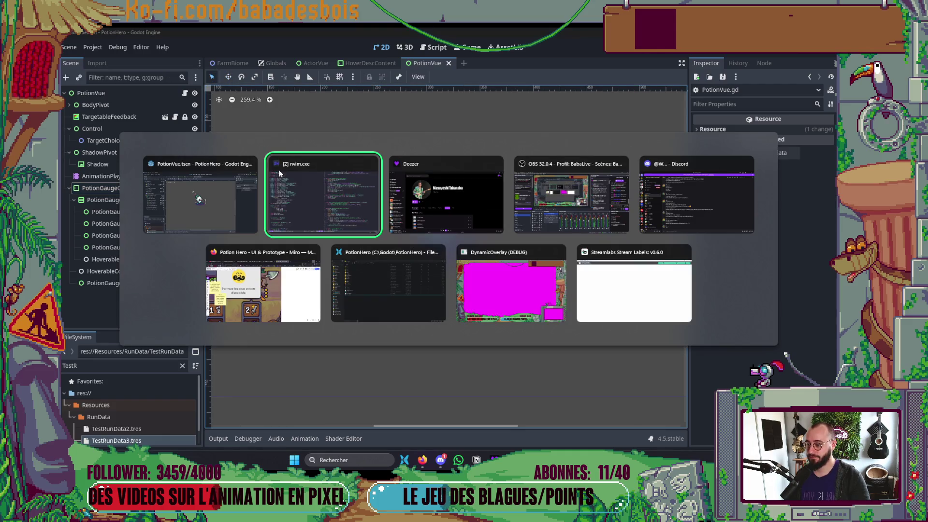
# Browse the hover panel mockups on the Potion Hero Miro board, then return to Godot.
pyautogui.click(269, 295)
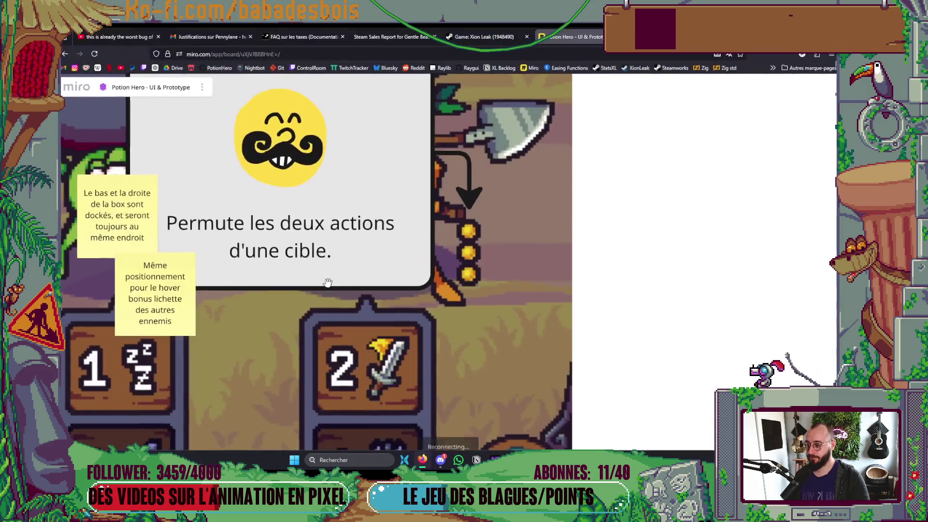
pyautogui.scroll(-3, 393, 269)
pyautogui.scroll(-3, 435, 261)
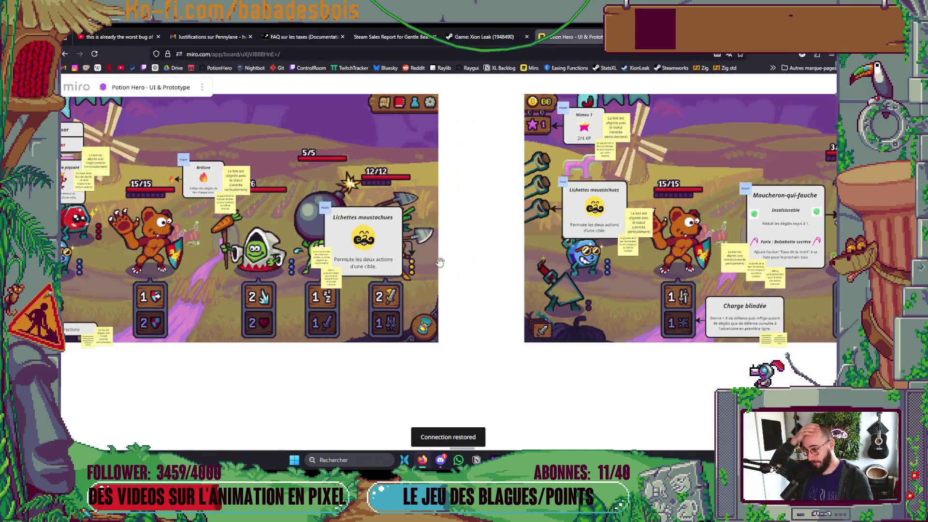
pyautogui.scroll(4, 452, 264)
pyautogui.scroll(-3, 452, 264)
pyautogui.scroll(4, 400, 339)
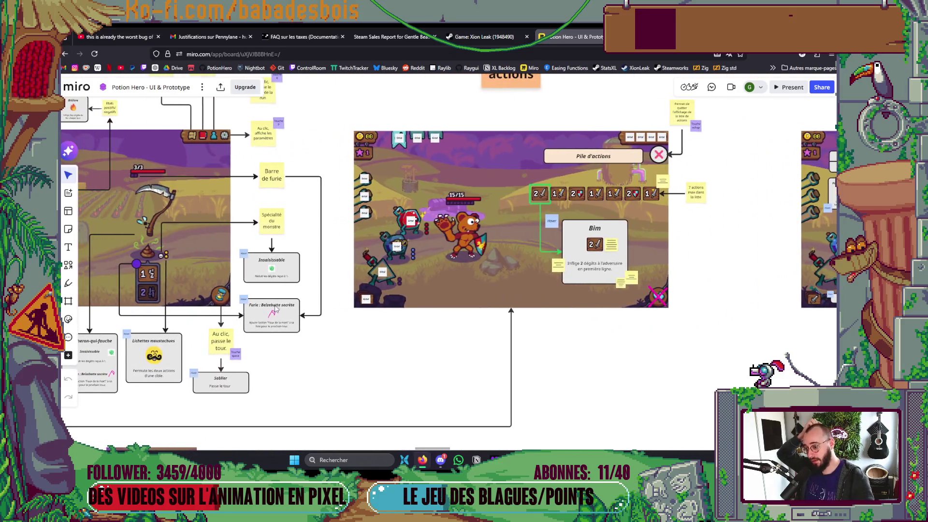
pyautogui.hscroll(-8, 511, 317)
pyautogui.scroll(10, 629, 309)
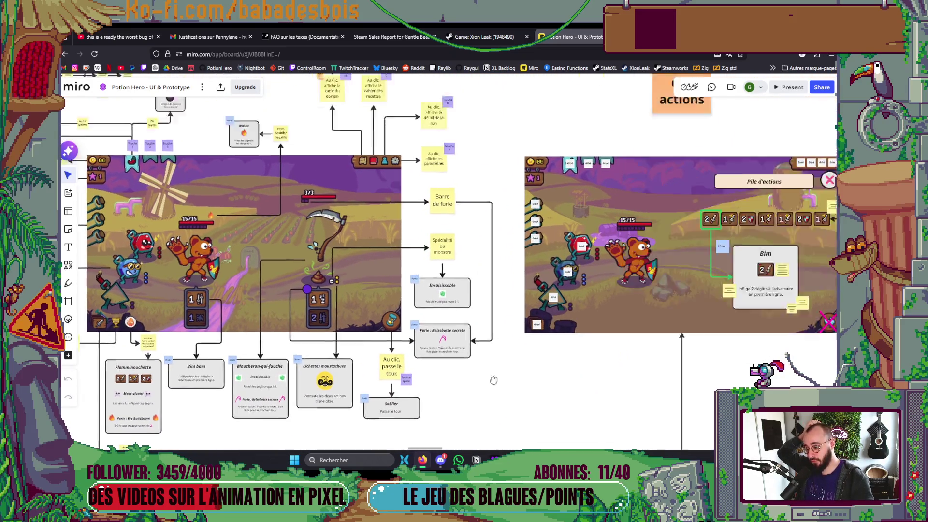
pyautogui.hscroll(10, 393, 381)
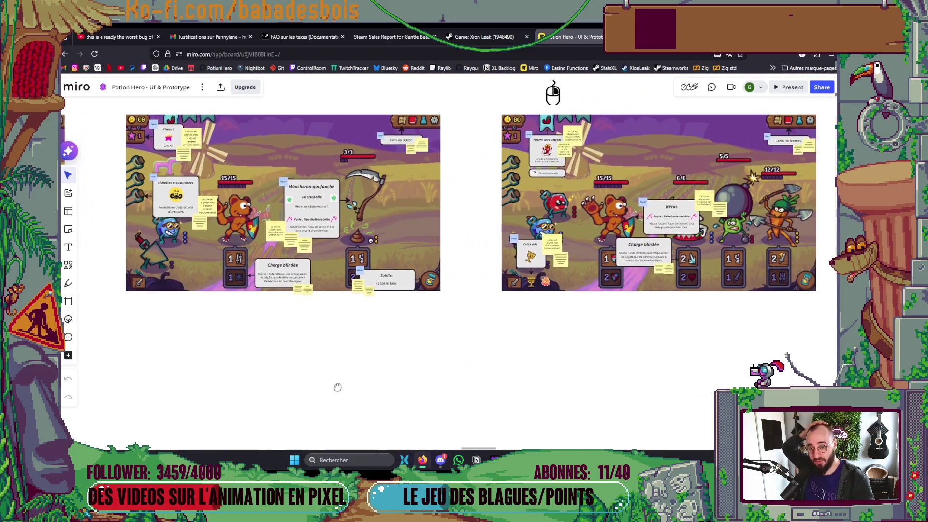
pyautogui.scroll(5, 579, 238)
pyautogui.scroll(8, 577, 234)
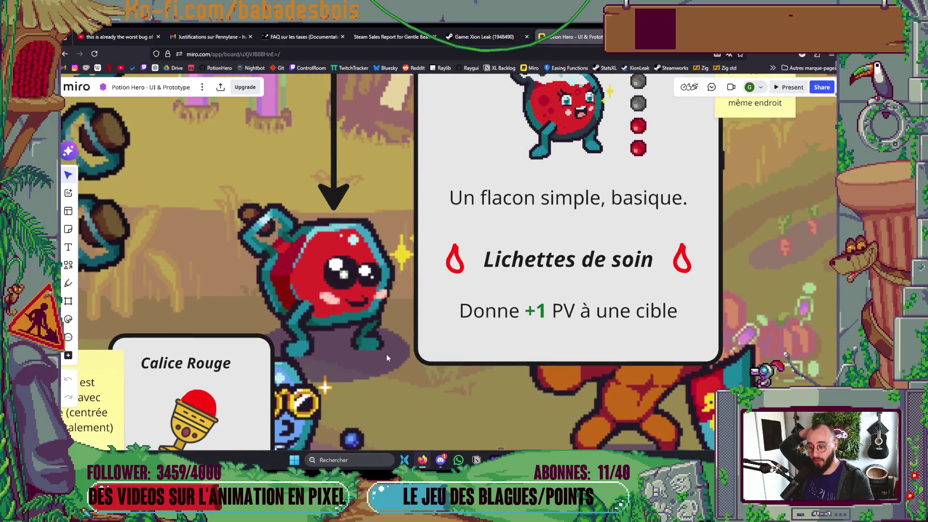
pyautogui.scroll(-10, 387, 356)
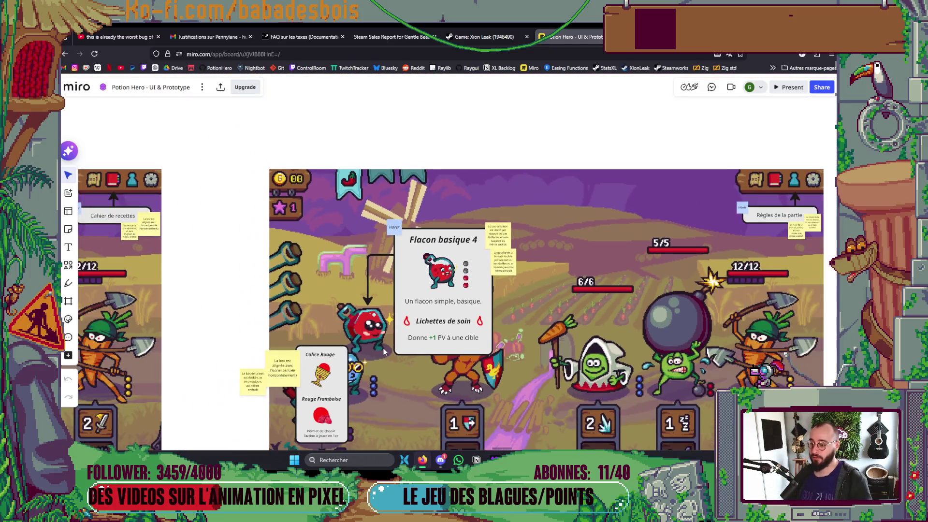
pyautogui.hotkey('alt', 'Tab')
pyautogui.scroll(5, 456, 247)
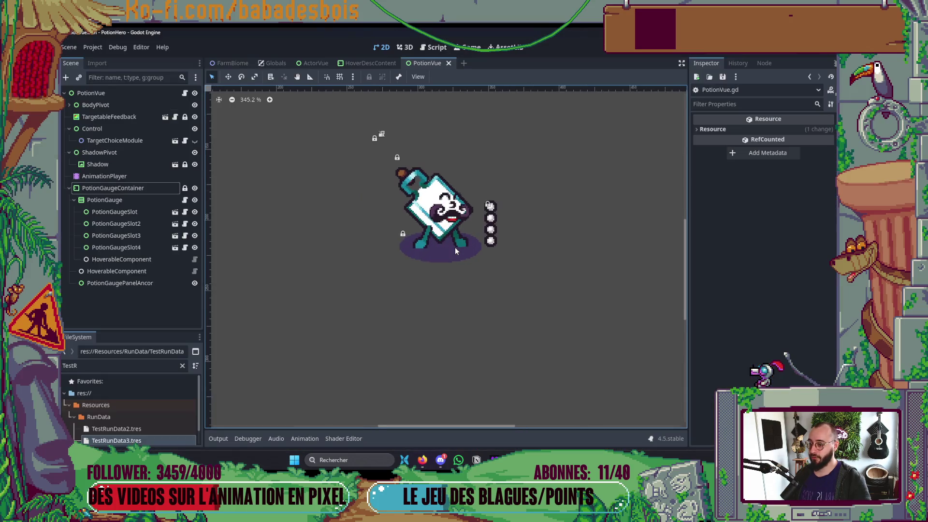
# Zoom the canvas in on the potion sprite and collapse the PotionGaugeContainer branch.
pyautogui.scroll(2, 458, 246)
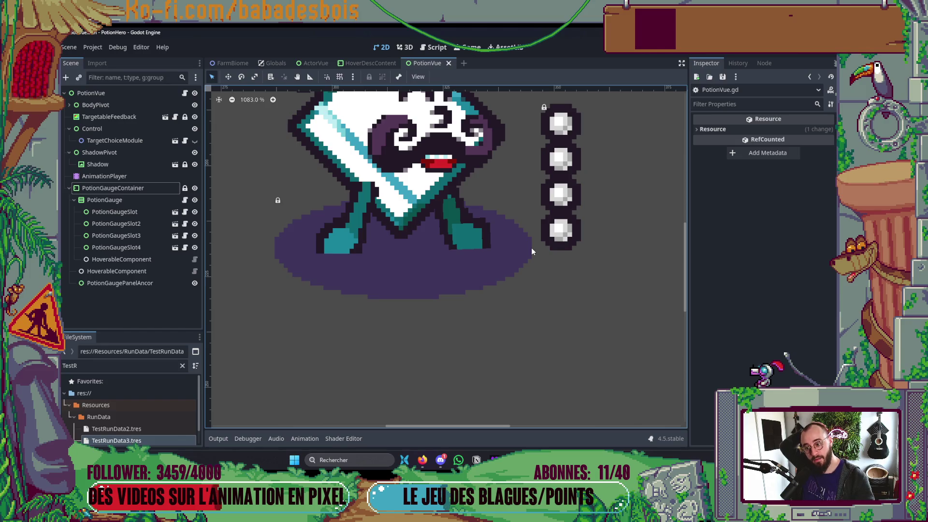
pyautogui.moveTo(531, 248); pyautogui.dragTo(521, 259)
pyautogui.click(70, 188)
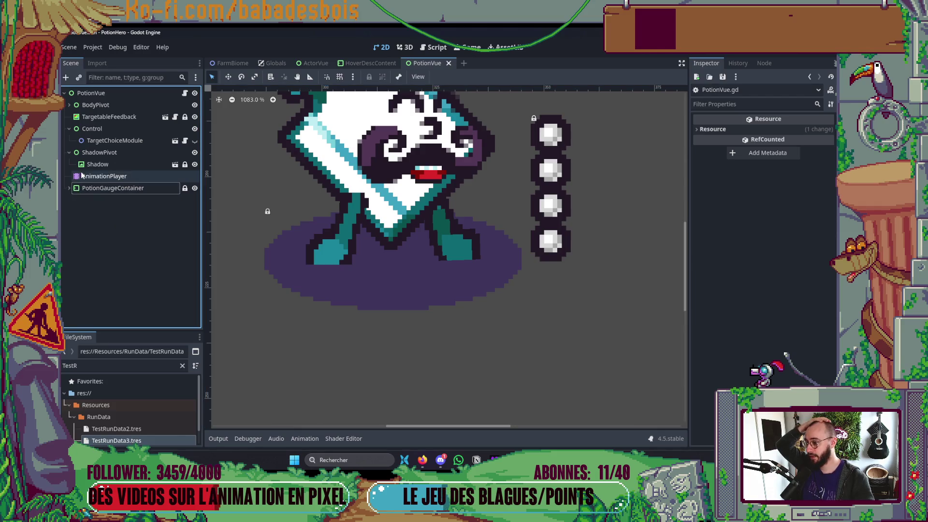
# Select the Shadow node under ShadowPivot and bring up its node actions menu.
pyautogui.click(110, 153)
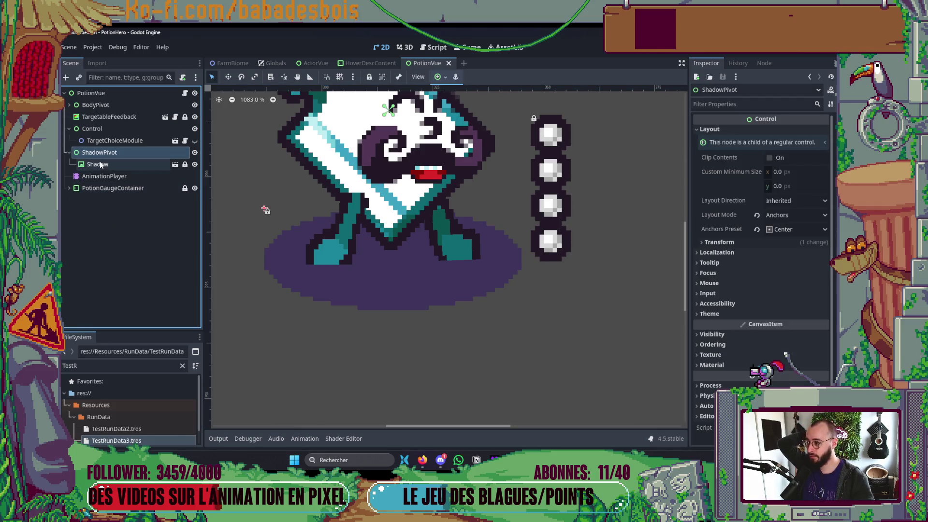
pyautogui.click(99, 162)
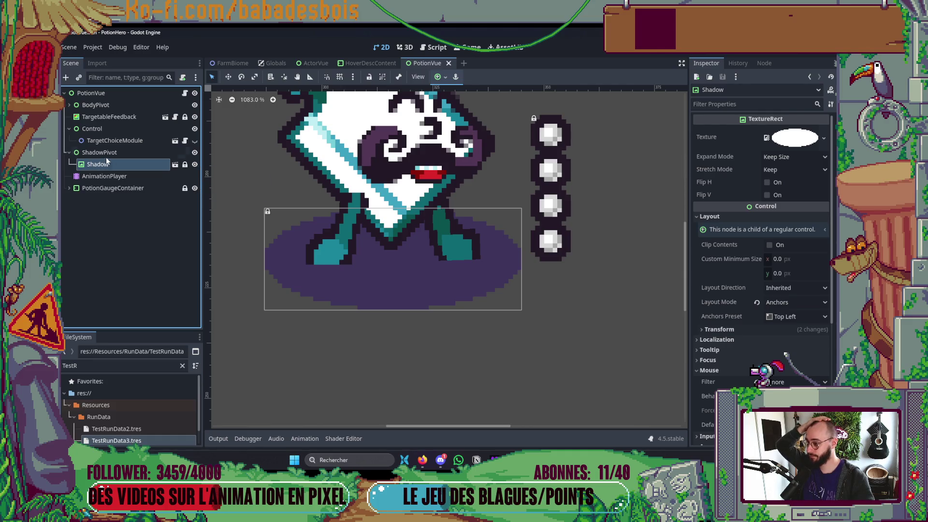
pyautogui.rightClick(108, 155)
pyautogui.click(95, 164)
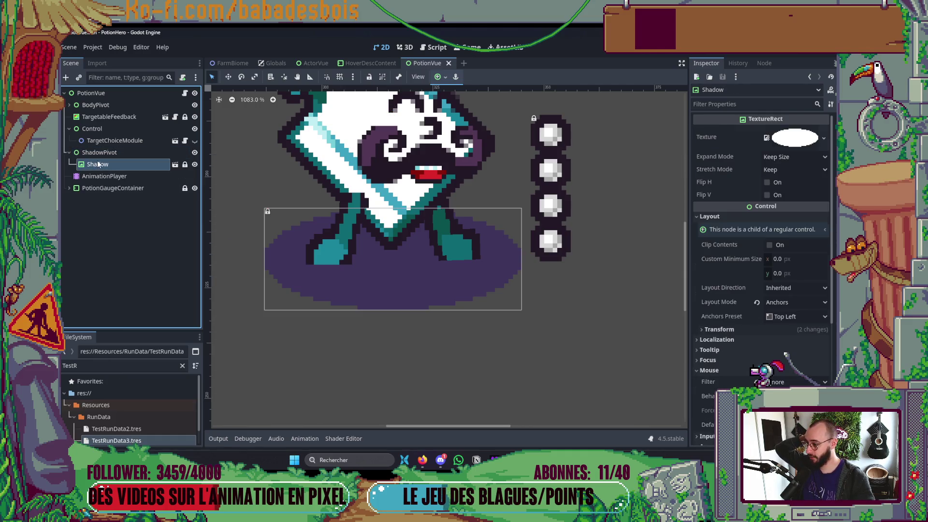
pyautogui.rightClick(99, 164)
# Add a Control child under Shadow, anchored Center Right and shrunk to a single point.
pyautogui.click(140, 151)
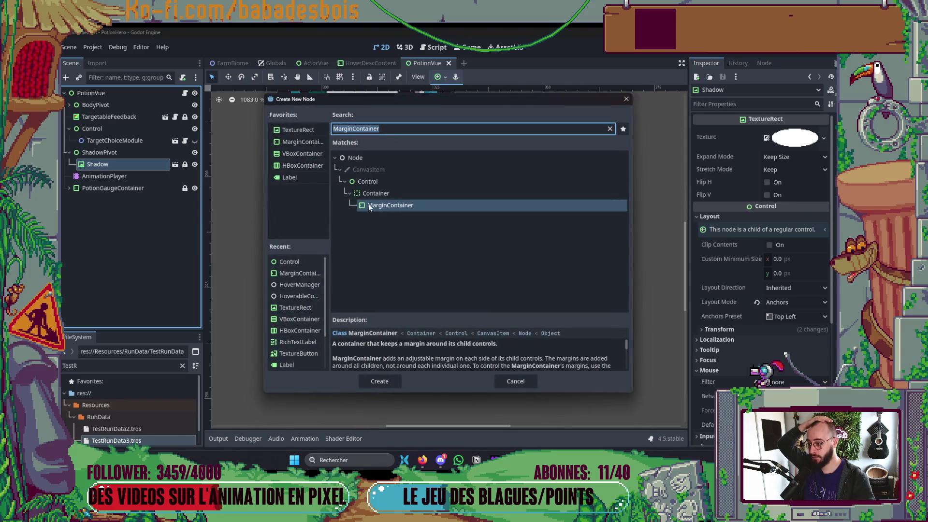
pyautogui.doubleClick(286, 263)
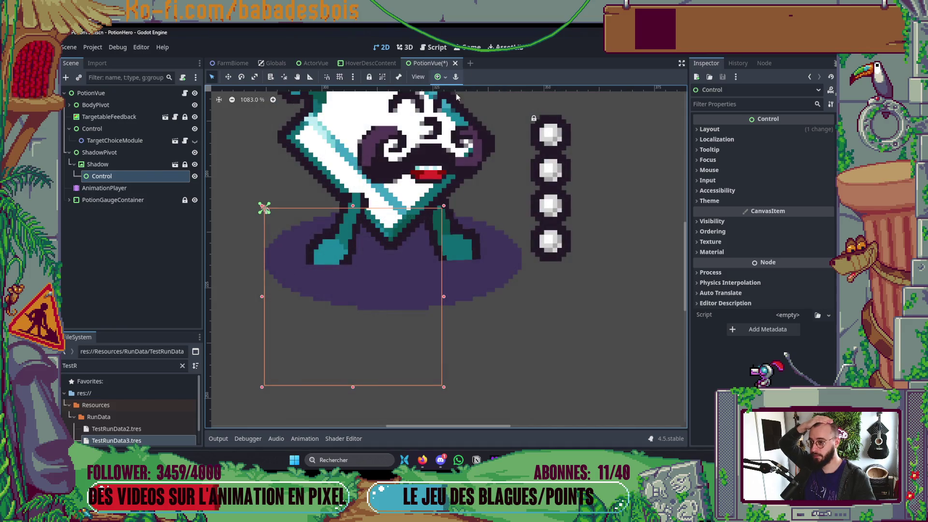
pyautogui.click(442, 77)
pyautogui.click(471, 123)
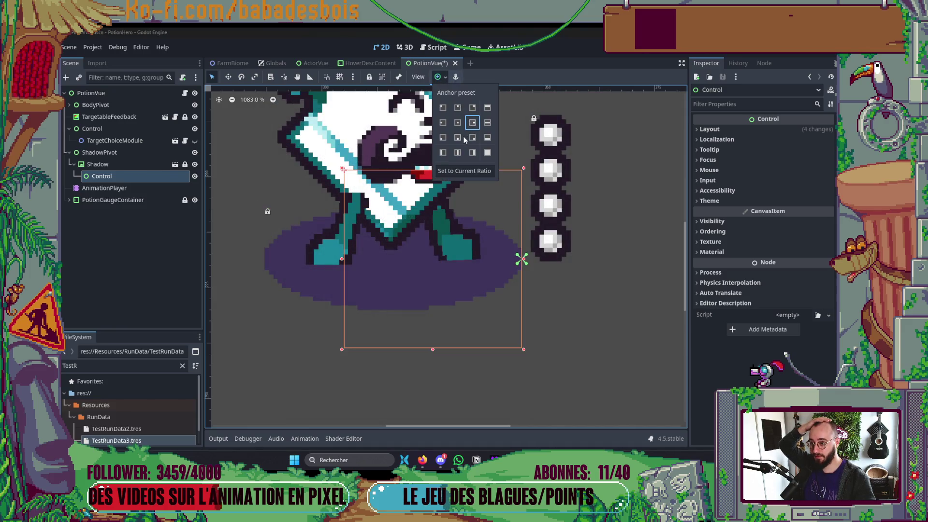
pyautogui.click(337, 275)
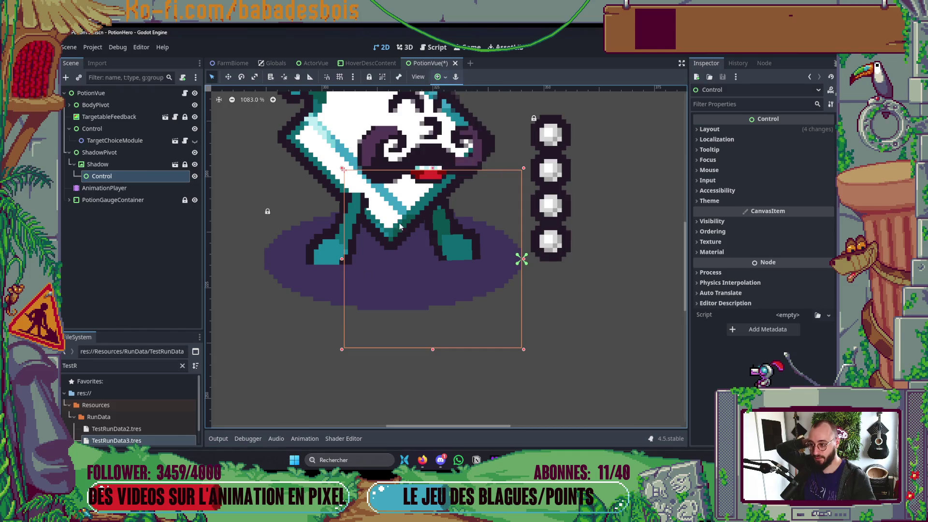
pyautogui.moveTo(523, 350); pyautogui.dragTo(318, 153)
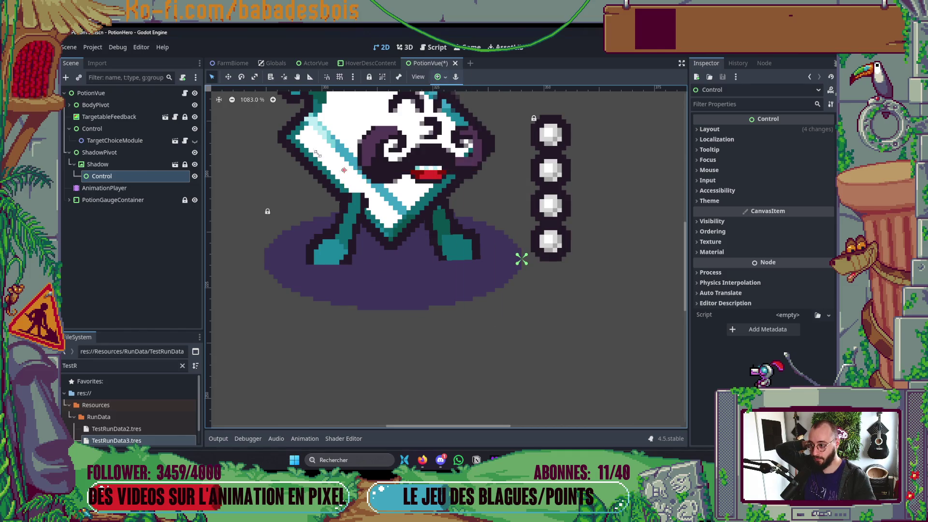
# Rename the new Control to PotionDescAncor and save the PotionVue scene.
pyautogui.click(438, 77)
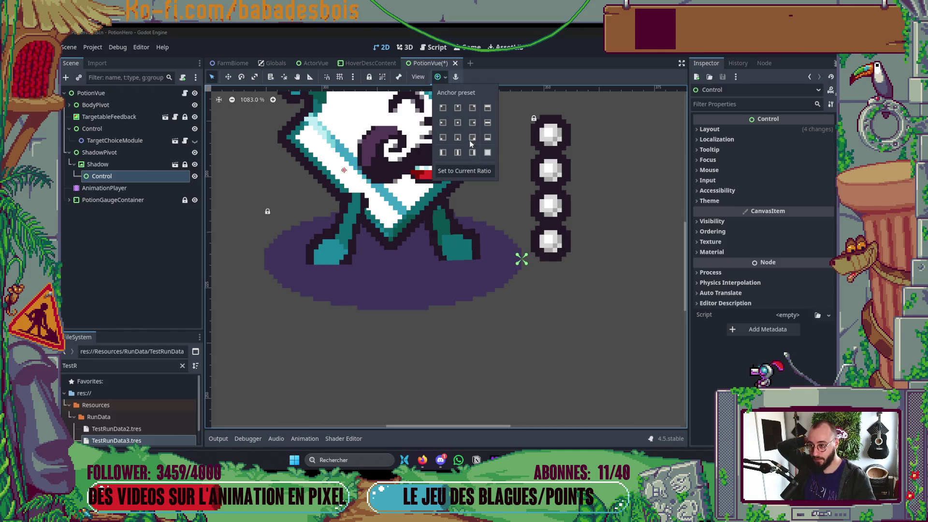
pyautogui.click(517, 260)
pyautogui.hotkey('ctrl', 's')
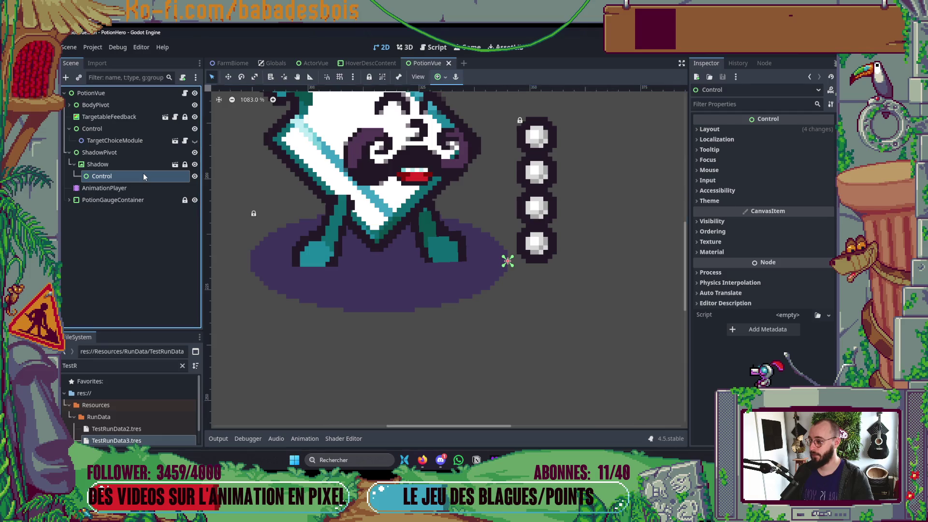
pyautogui.doubleClick(143, 175)
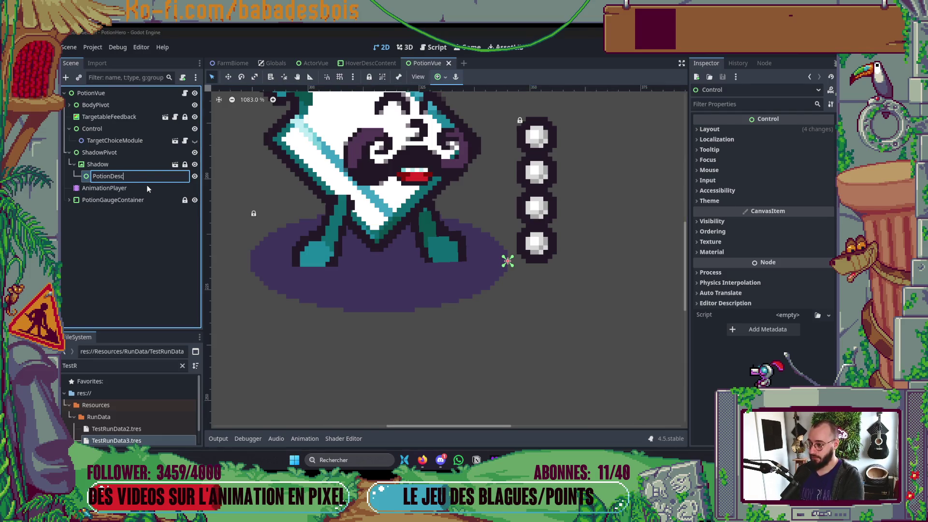
pyautogui.press('Return')
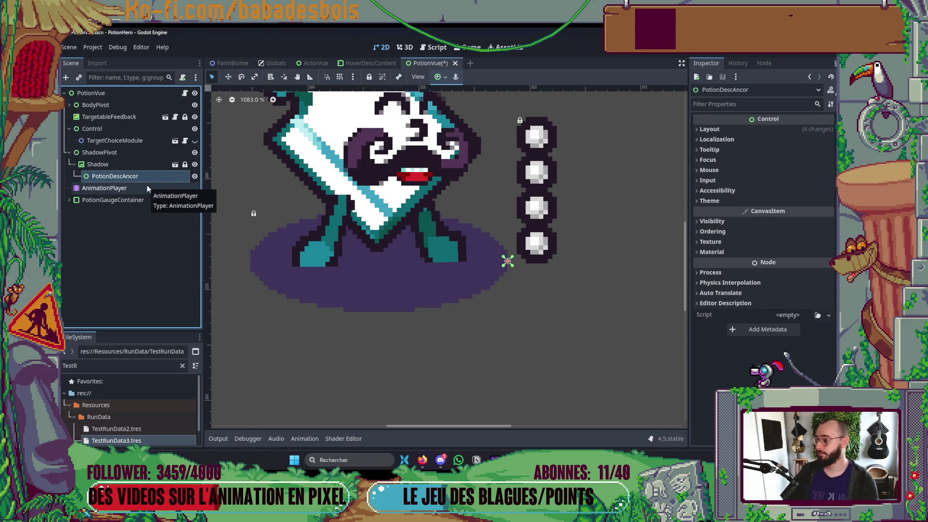
pyautogui.hotkey('ctrl', 's')
# Clear the selection, recentre the canvas on the potion, and switch to the code editor.
pyautogui.scroll(-6, 328, 260)
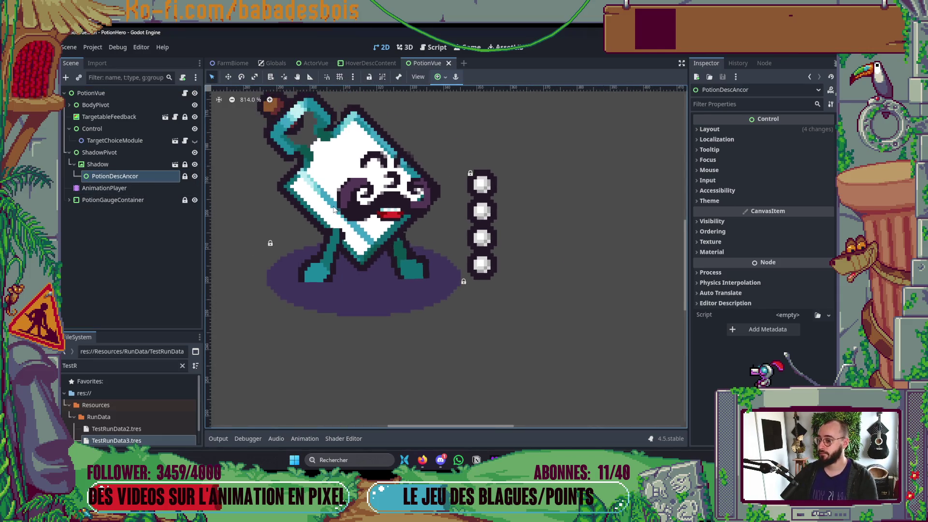
pyautogui.click(338, 324)
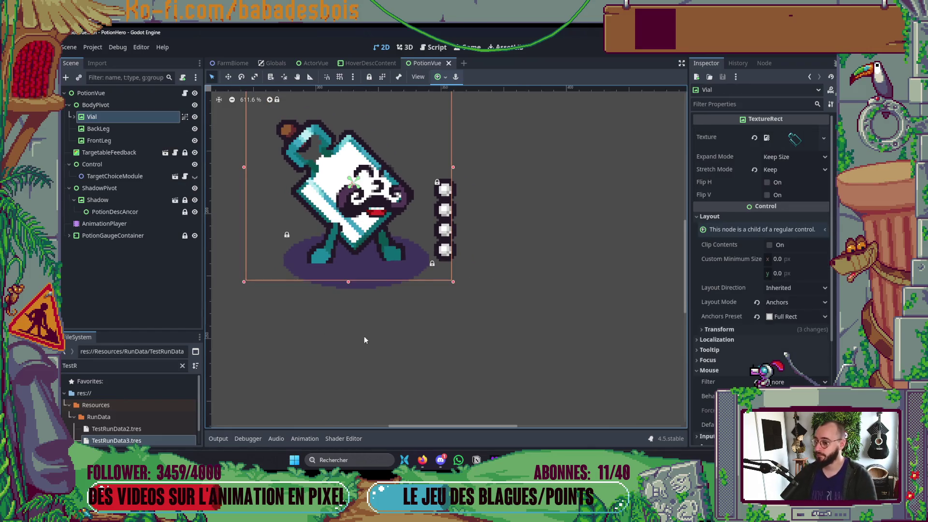
pyautogui.scroll(-3, 363, 336)
pyautogui.click(527, 204)
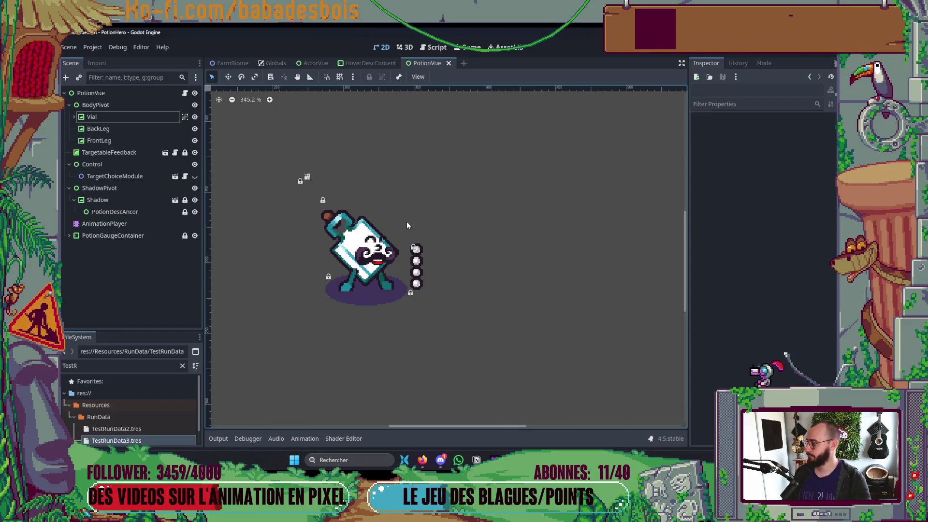
pyautogui.rightClick(343, 220)
pyautogui.click(213, 232)
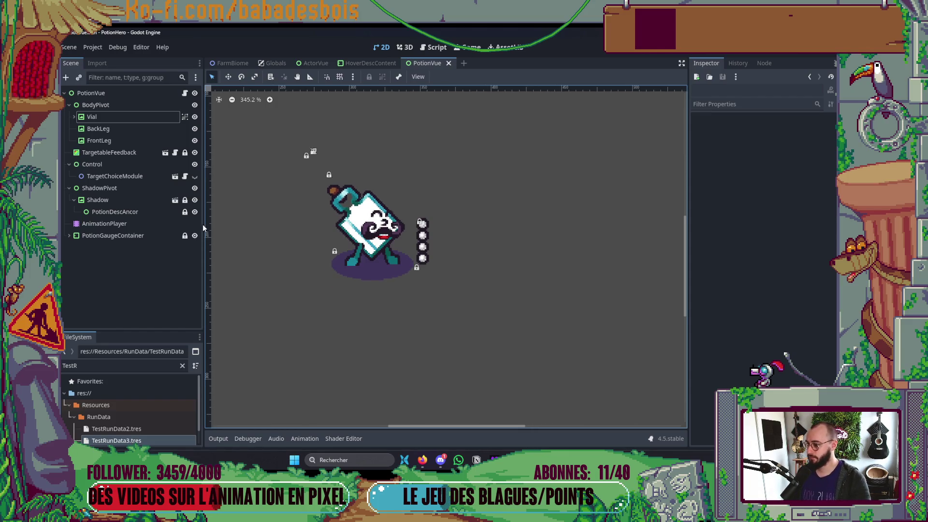
pyautogui.hotkey('alt', 'Tab')
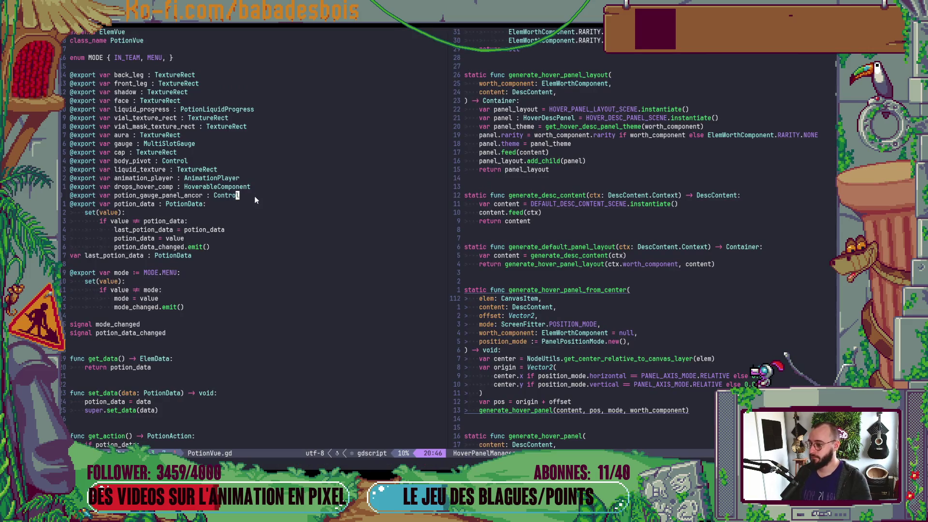
# Duplicate the potion_gauge_panel_ancor export line, rename the copy potion_desc_panel_ancor, and save.
pyautogui.press('y')
pyautogui.press('y')
pyautogui.press('p')
pyautogui.press('b')
pyautogui.press('b')
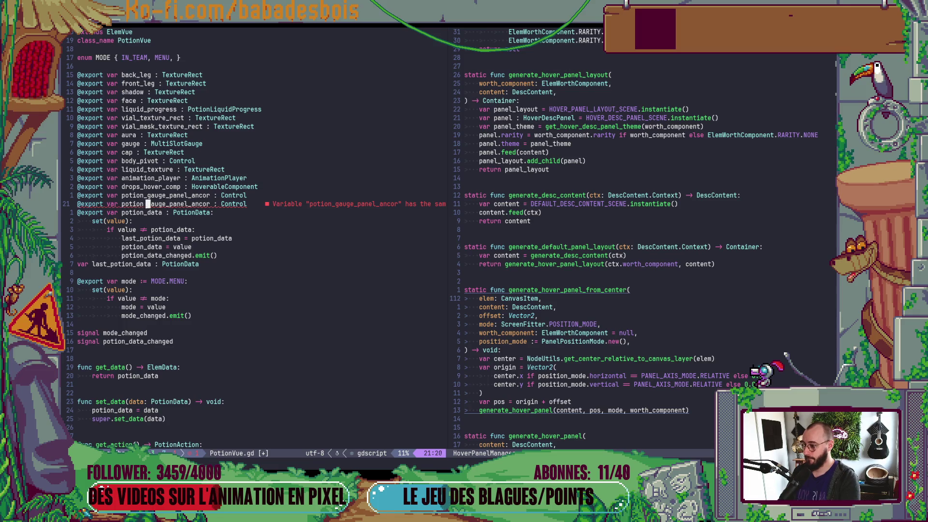
pyautogui.press('c')
pyautogui.press('t')
pyautogui.press('_')
pyautogui.write('desc')
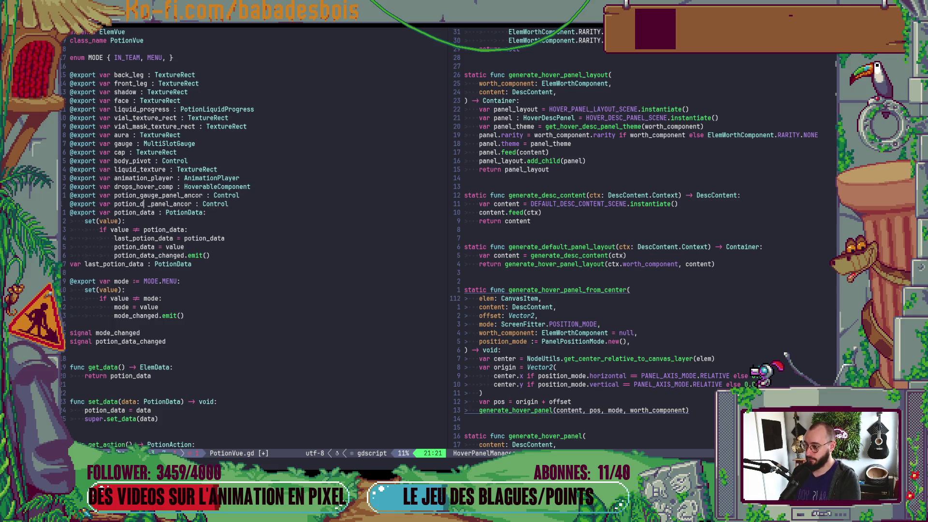
pyautogui.press('Escape')
pyautogui.write(':w')
pyautogui.press('Return')
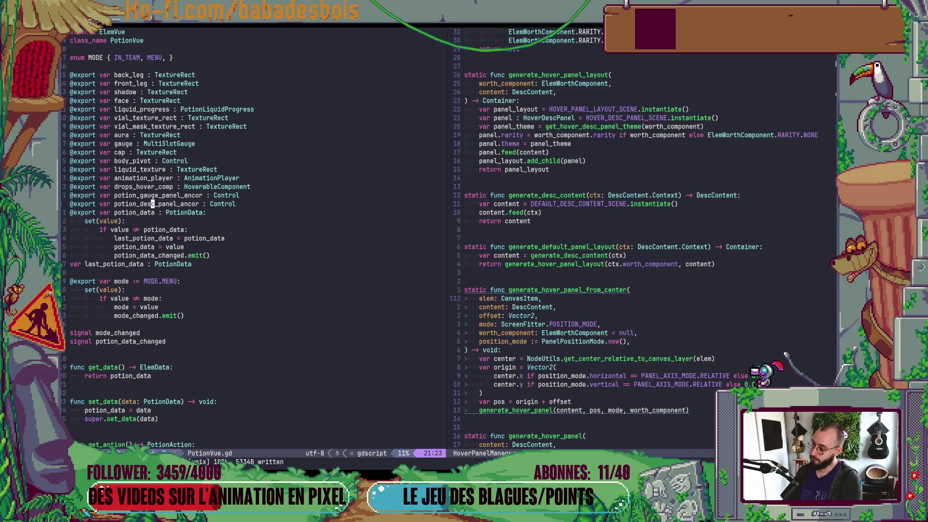
# Shorten the name to potion_desc_ancor, save, and move the line above potion_gauge_panel_ancor.
pyautogui.press('l')
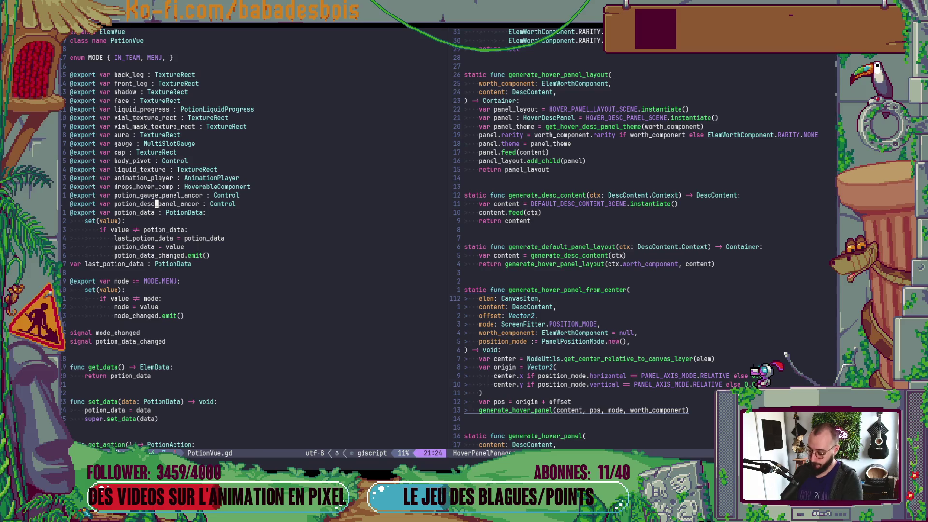
pyautogui.write('dfl')
pyautogui.write(':w')
pyautogui.press('Return')
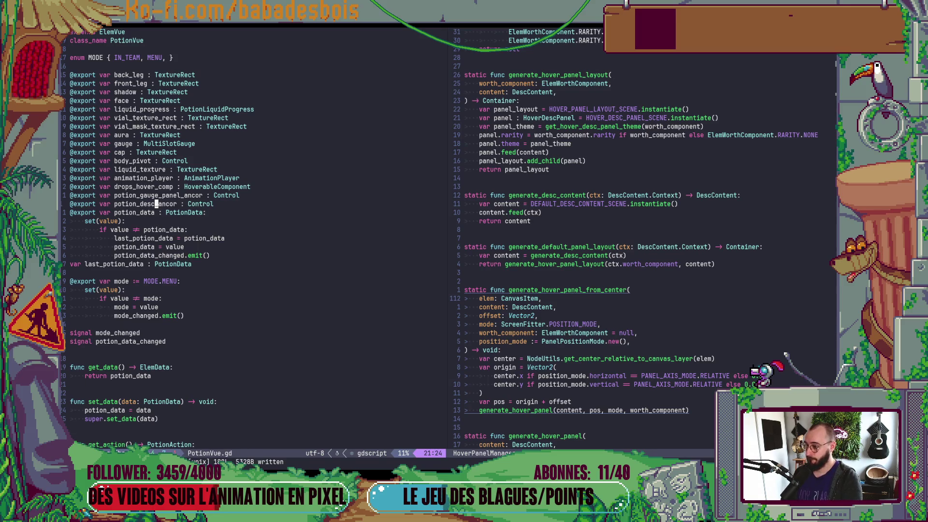
pyautogui.press('d')
pyautogui.press('d')
pyautogui.press('k')
pyautogui.press('P')
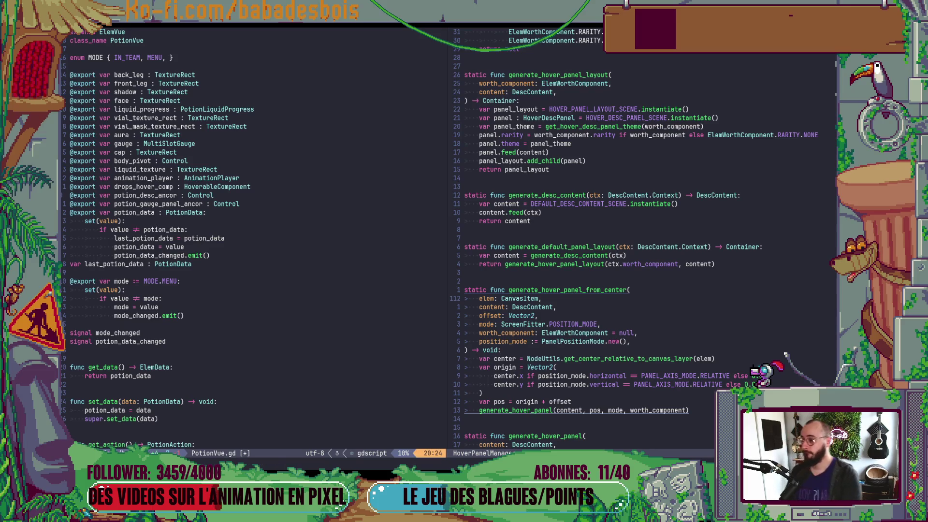
pyautogui.scroll(-16, 265, 161)
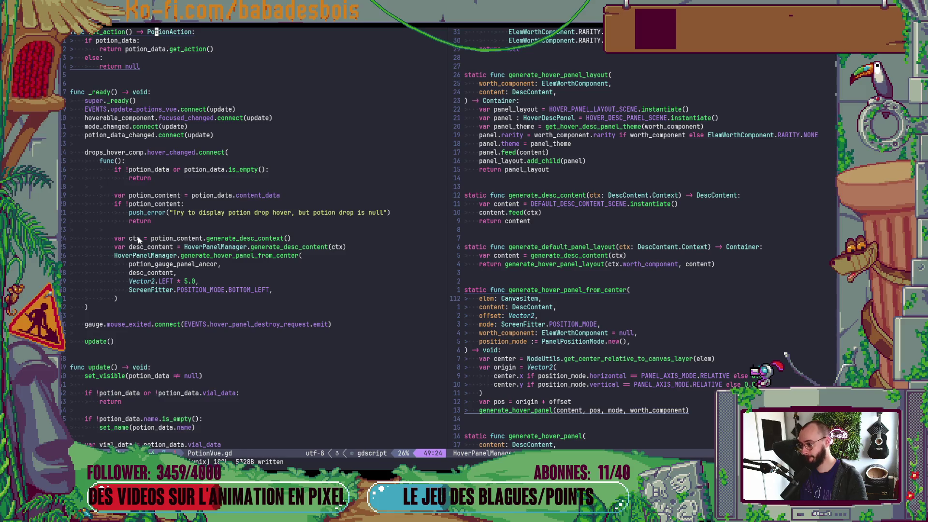
pyautogui.scroll(-8, 128, 230)
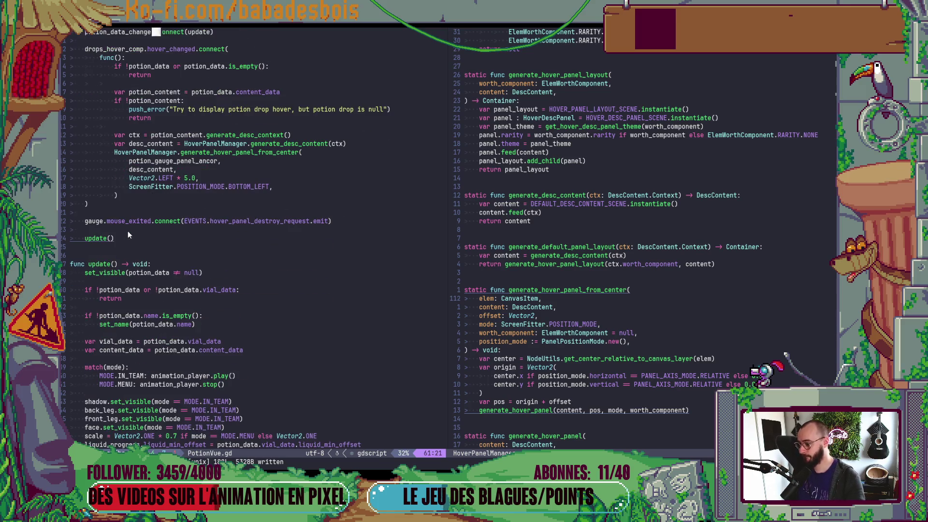
pyautogui.scroll(-14, 149, 234)
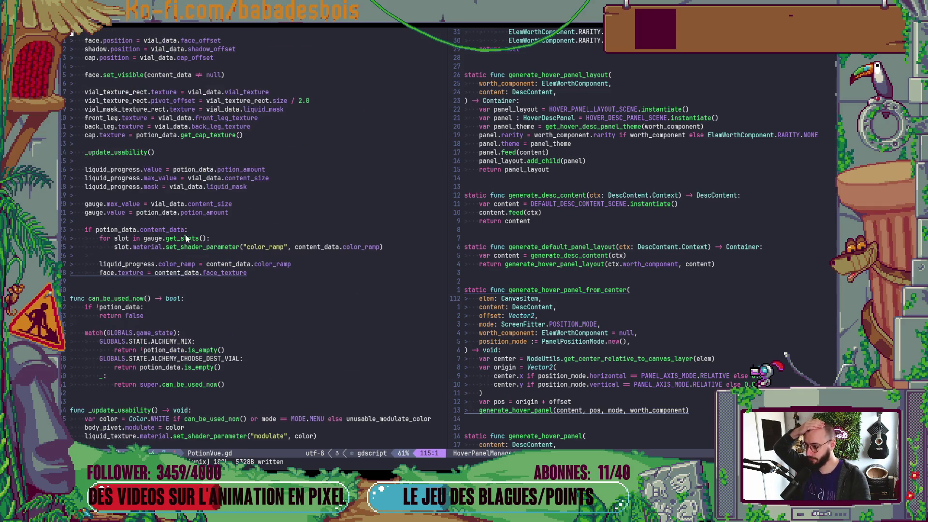
pyautogui.scroll(16, 185, 235)
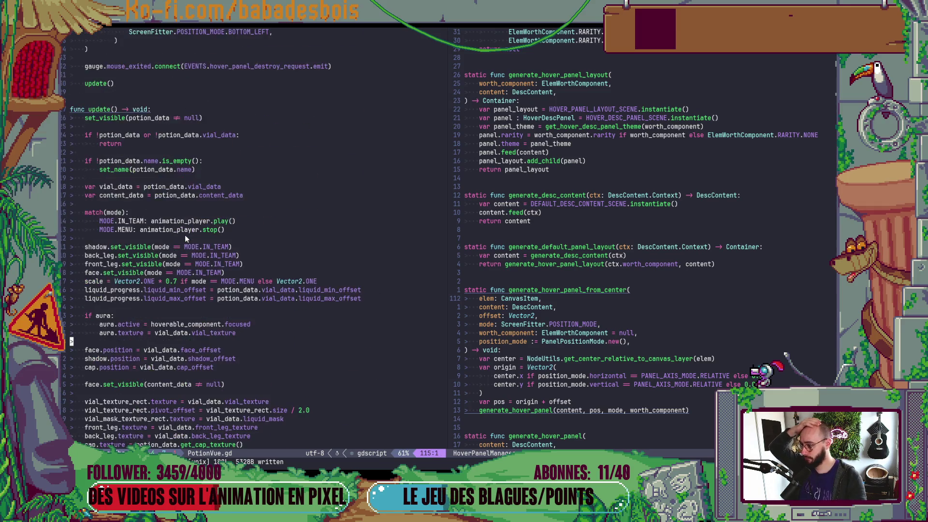
pyautogui.scroll(9, 177, 240)
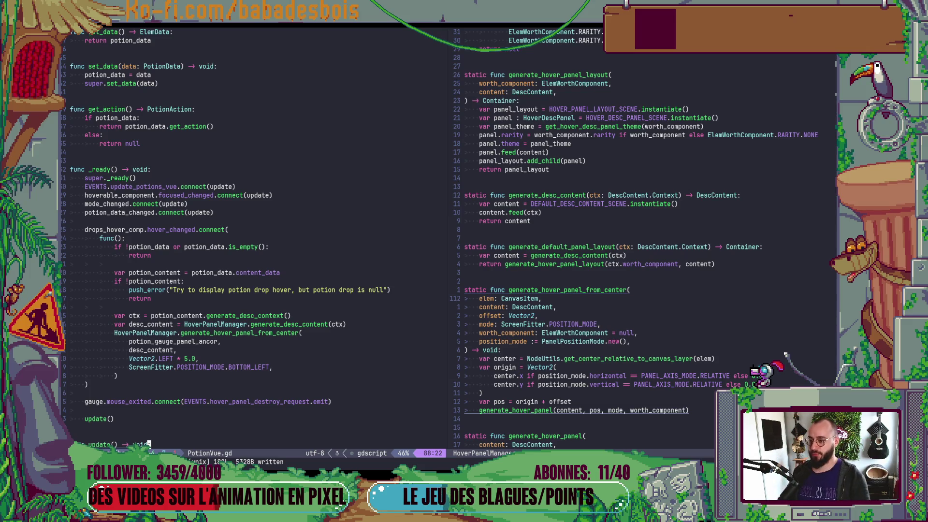
pyautogui.click(472, 186)
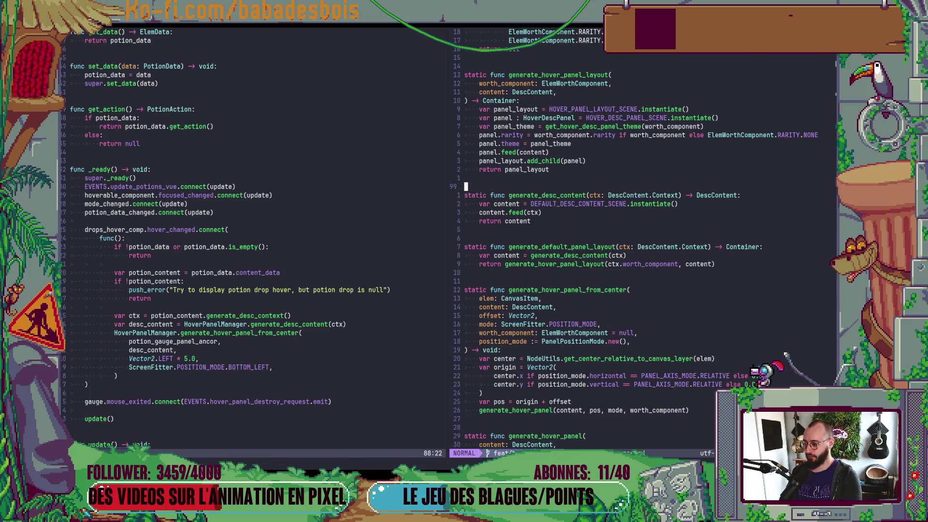
# Open TeamData.gd in the right split using the project file finder.
pyautogui.press('space')
pyautogui.press('f')
pyautogui.press('f')
pyautogui.write('TeamD')
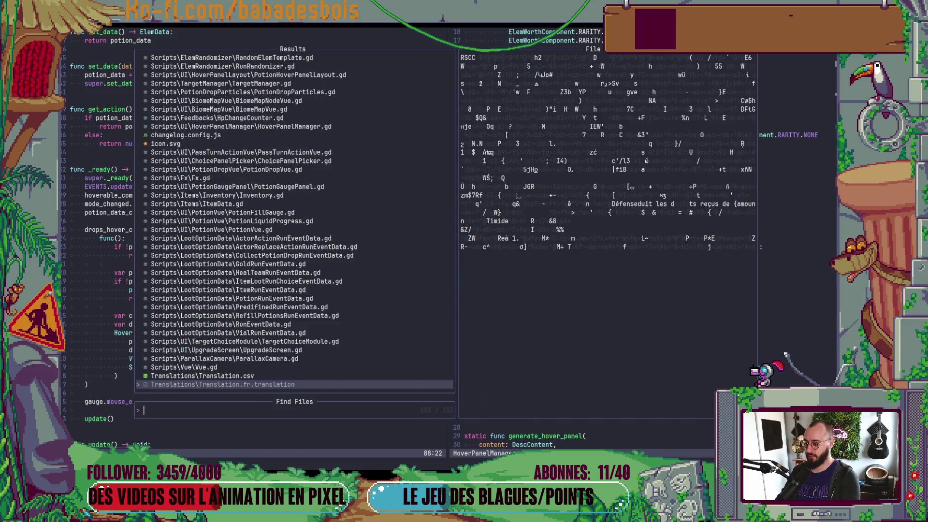
pyautogui.write('ata')
pyautogui.press('Return')
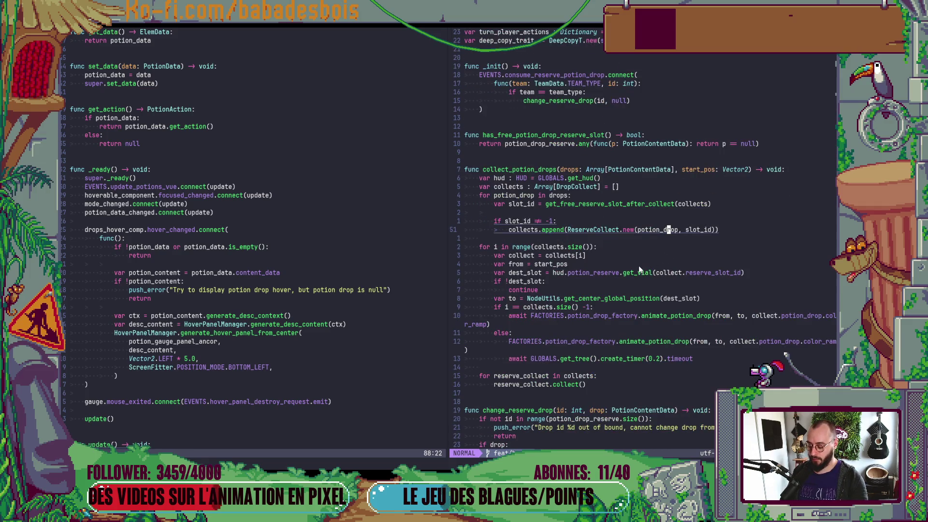
# Open TeamVue.gd and read through its update and _update_layout code, then return to Godot.
pyautogui.press('space')
pyautogui.write('fTer')
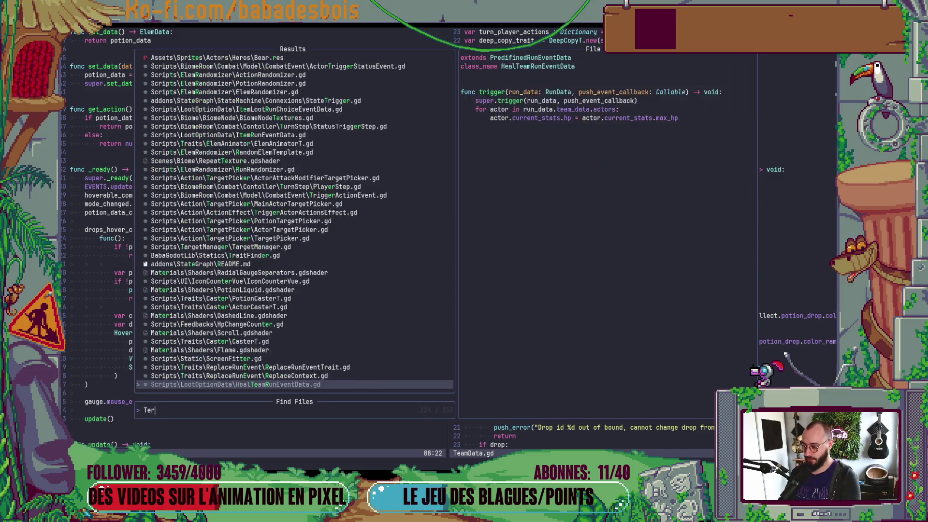
pyautogui.press('BackSpace')
pyautogui.write('am')
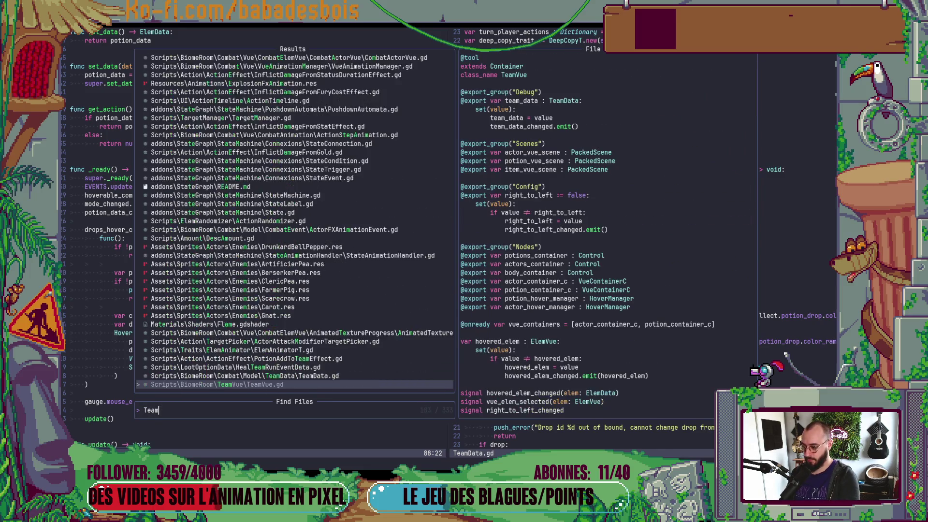
pyautogui.write('Vue')
pyautogui.press('Return')
pyautogui.hotkey('ctrl', 'd')
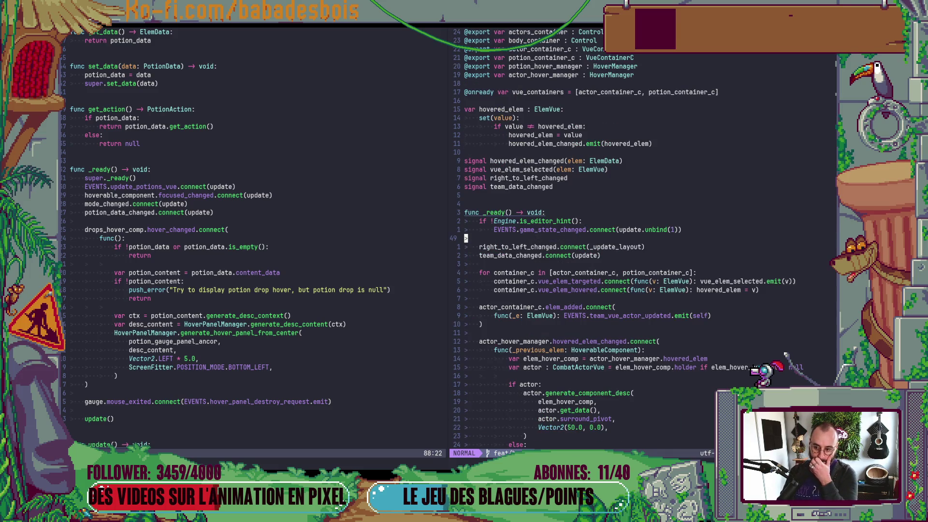
pyautogui.hotkey('ctrl', 'd')
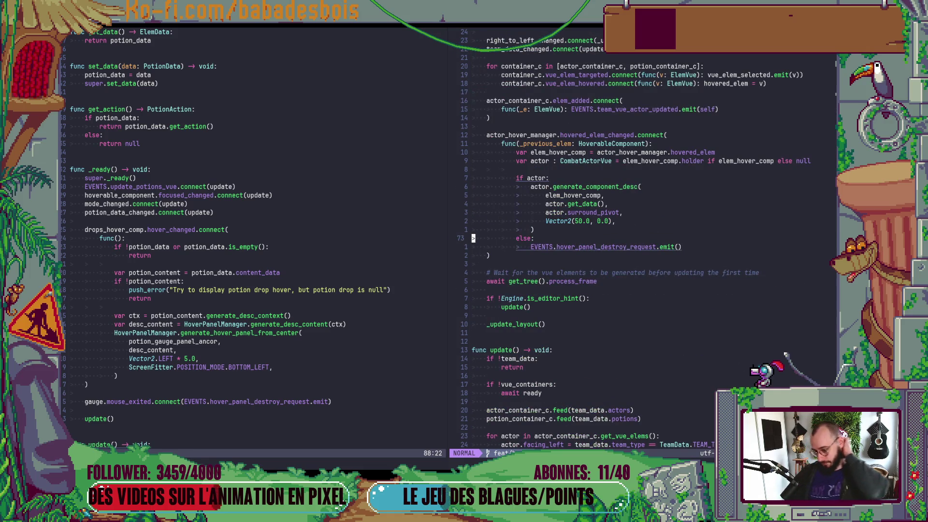
pyautogui.scroll(4, 616, 190)
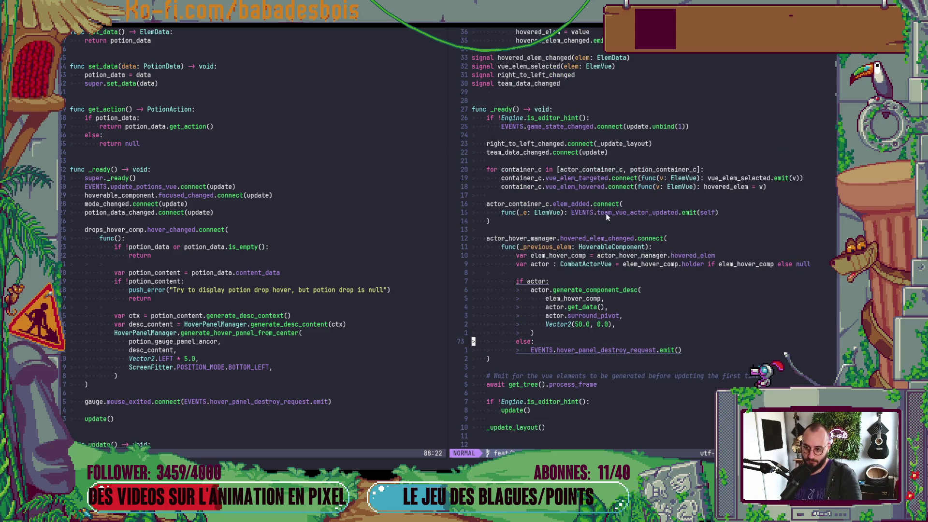
pyautogui.scroll(-9, 606, 212)
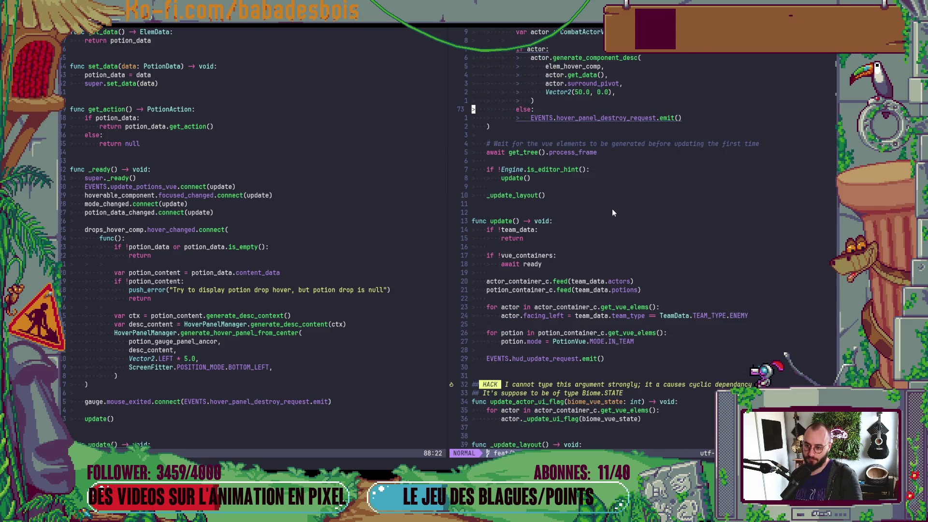
pyautogui.scroll(-1, 612, 212)
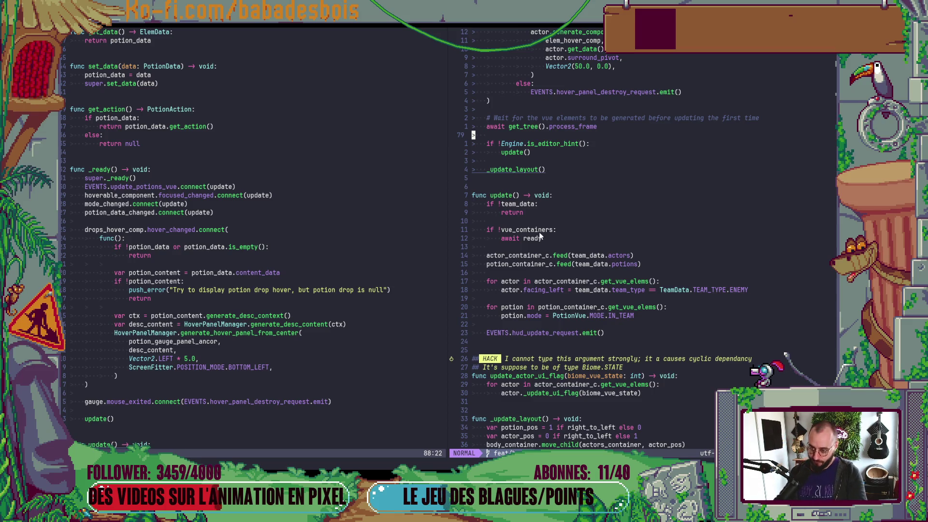
pyautogui.scroll(4, 581, 227)
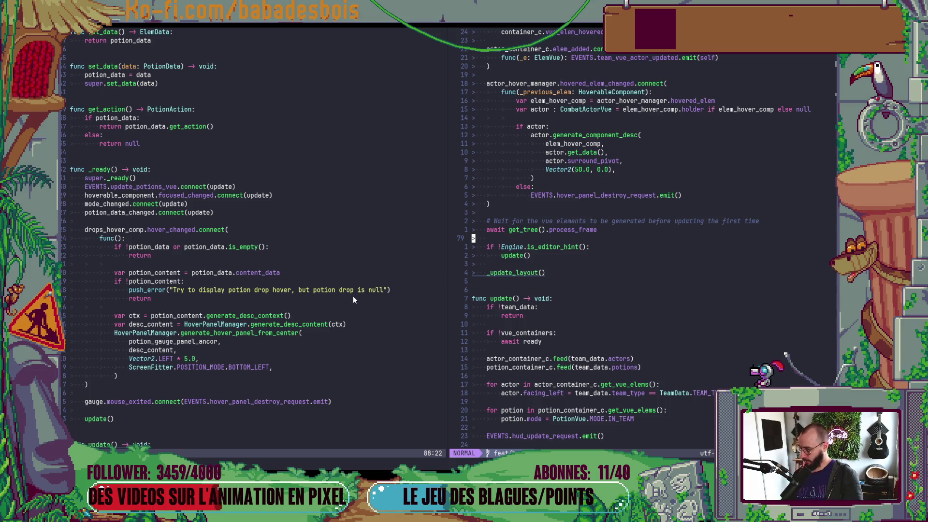
pyautogui.hotkey('alt', 'Tab')
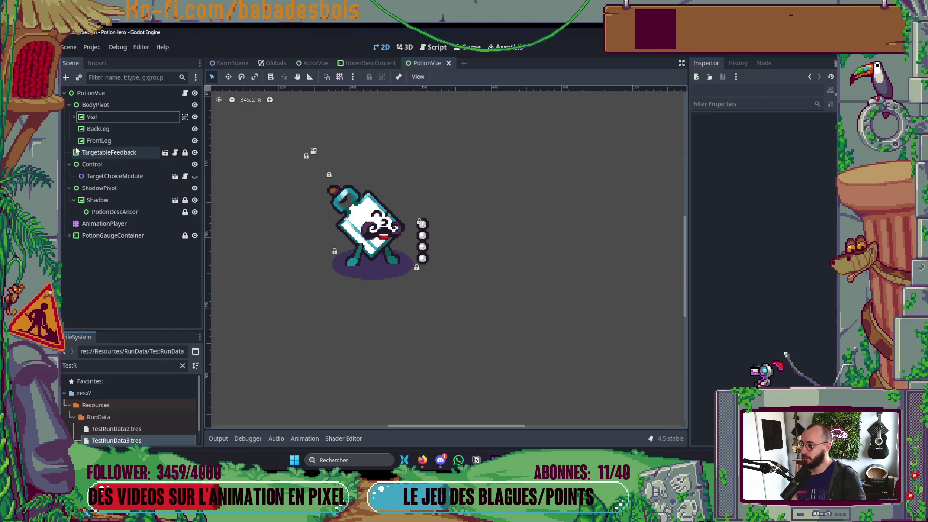
# Find the HoverableComponents under PotionGaugeContainer and identify the one targeting PotionVue.
pyautogui.click(119, 78)
pyautogui.write('hove')
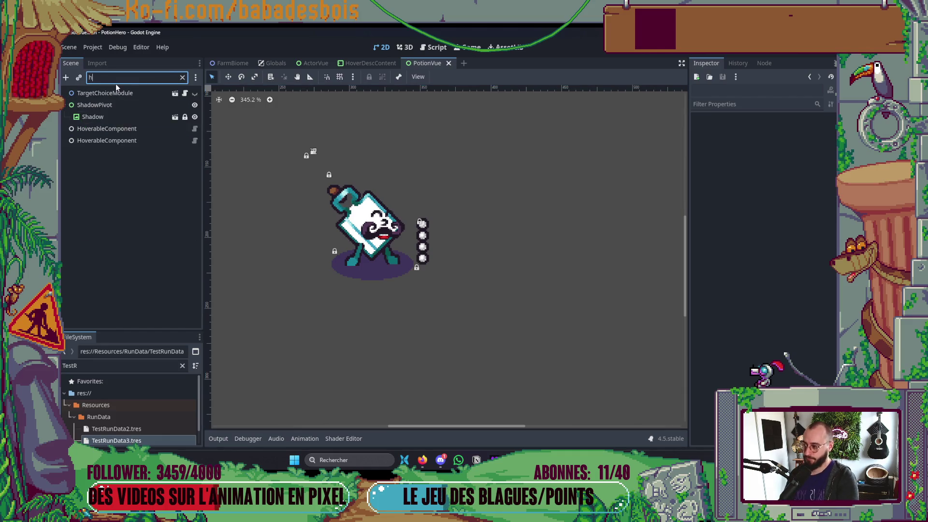
pyautogui.click(182, 78)
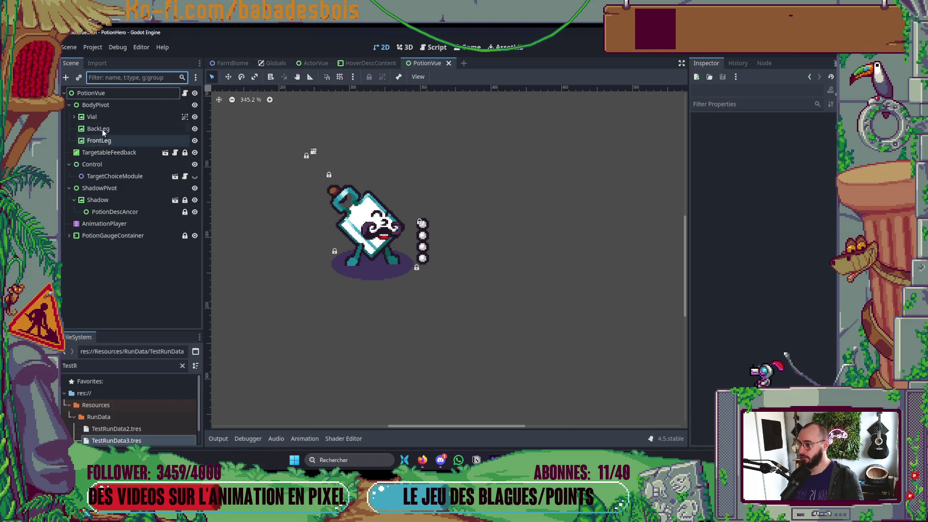
pyautogui.click(75, 117)
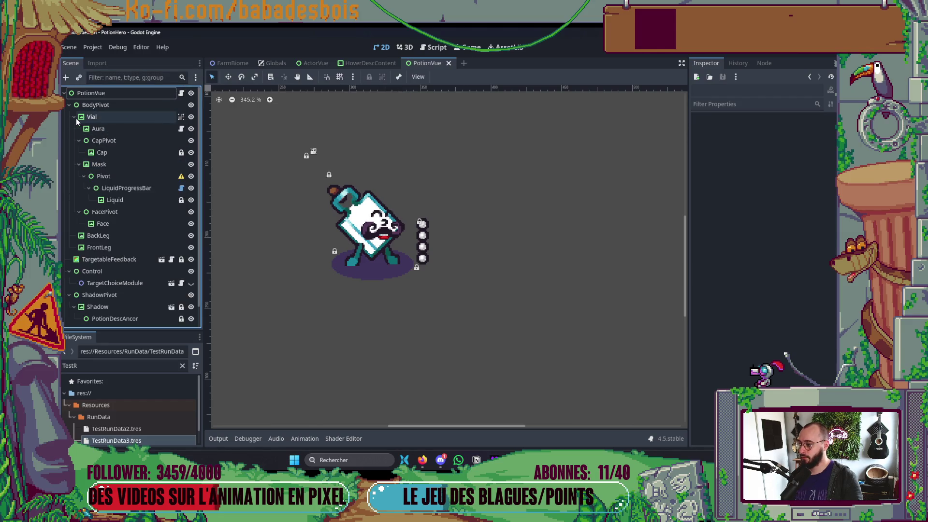
pyautogui.click(75, 118)
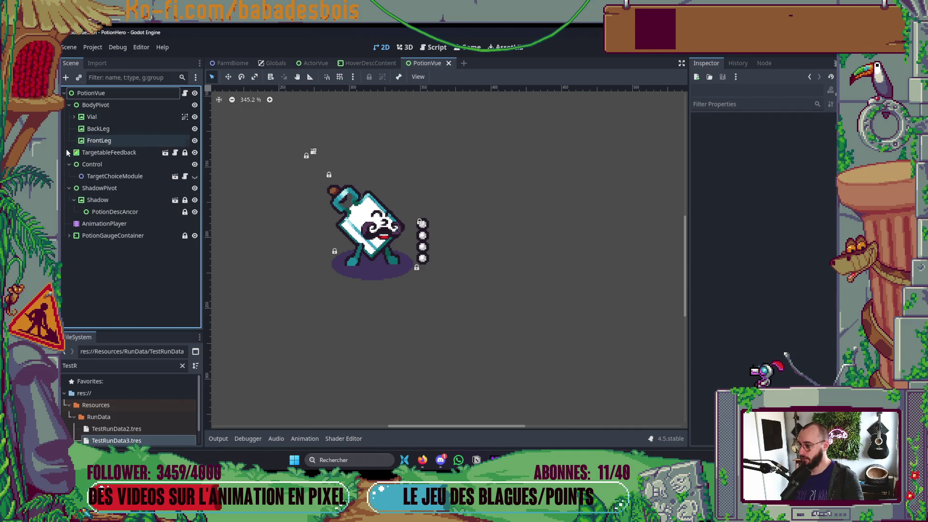
pyautogui.click(69, 236)
pyautogui.scroll(-1, 129, 304)
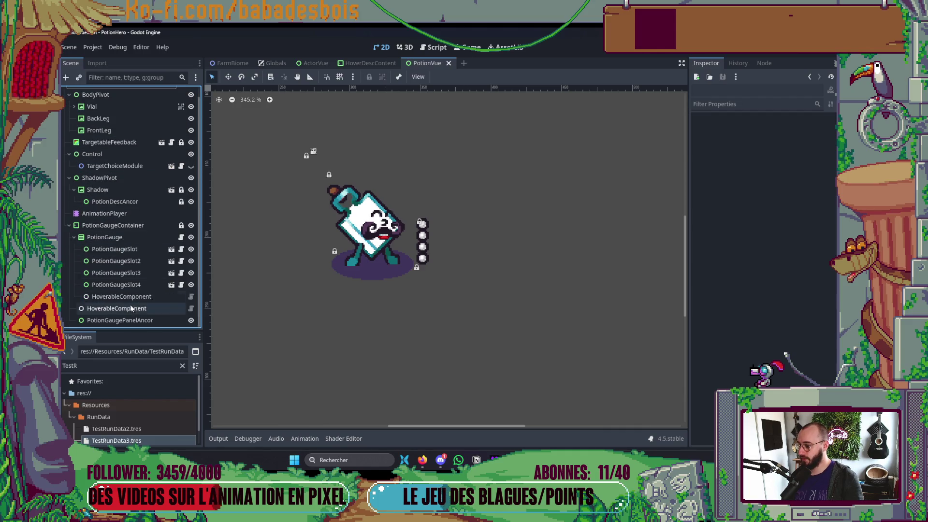
pyautogui.click(131, 296)
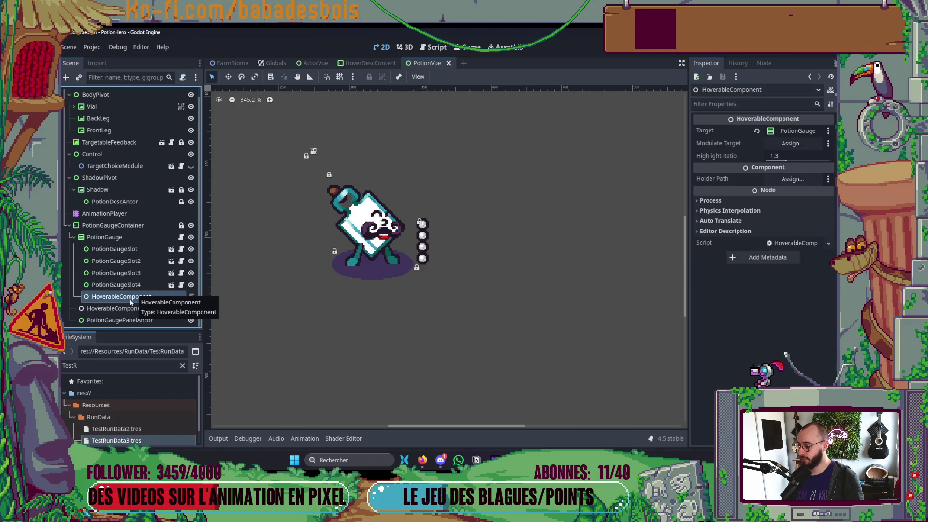
pyautogui.click(122, 309)
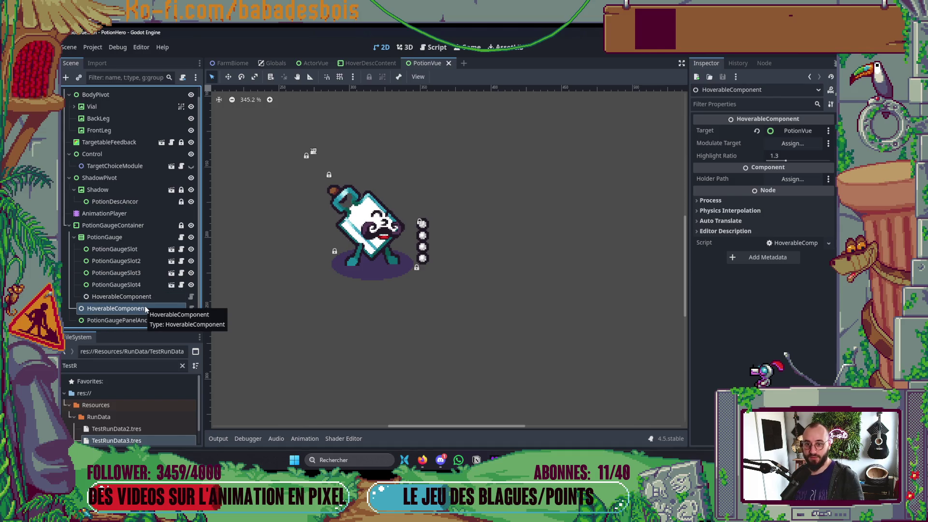
# Move the PotionVue-targeting HoverableComponent up to the root and save the scene.
pyautogui.moveTo(143, 311); pyautogui.dragTo(125, 92)
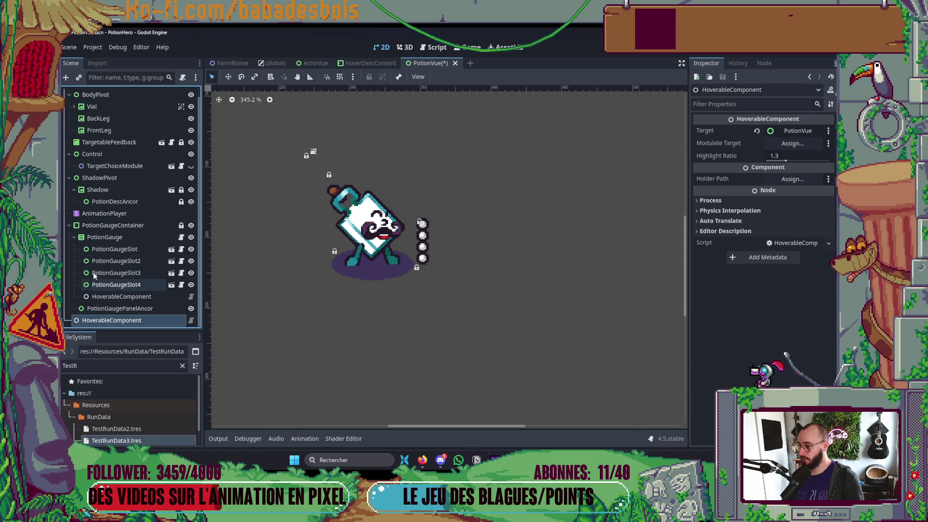
pyautogui.click(69, 225)
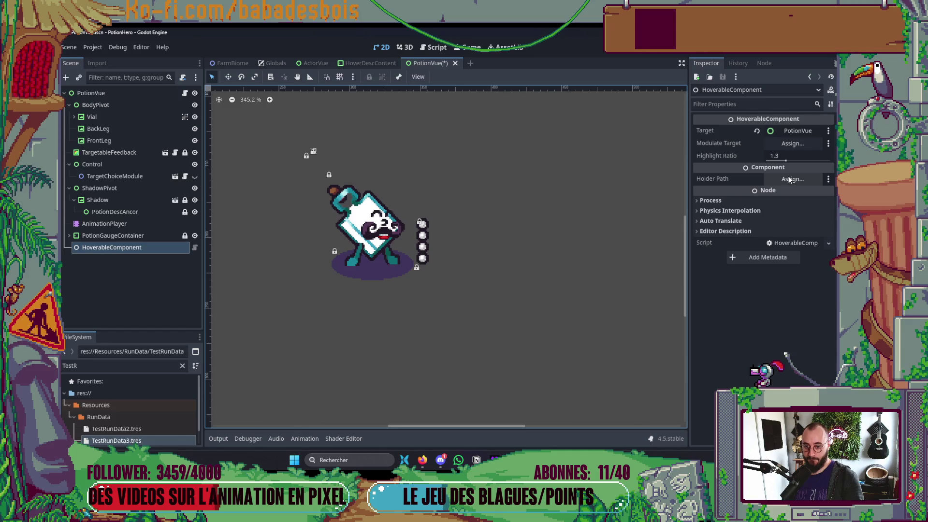
pyautogui.scroll(-3, 550, 224)
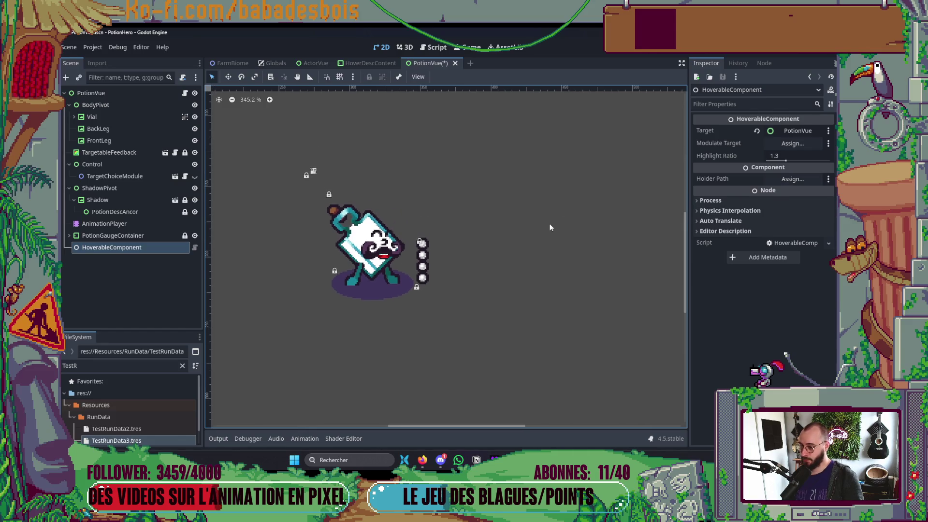
pyautogui.hotkey('ctrl', 's')
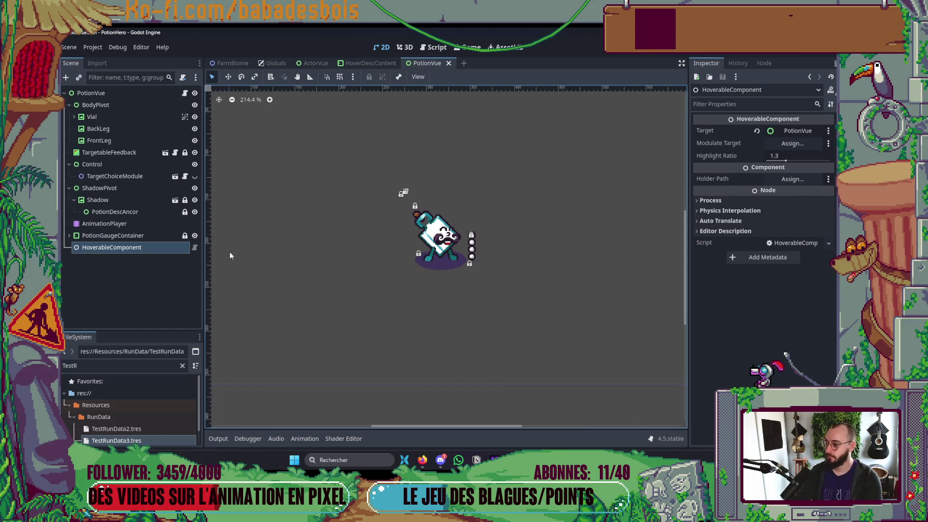
# Check the gauge's remaining HoverableComponent and the root-level one, then select the PotionVue root.
pyautogui.click(69, 235)
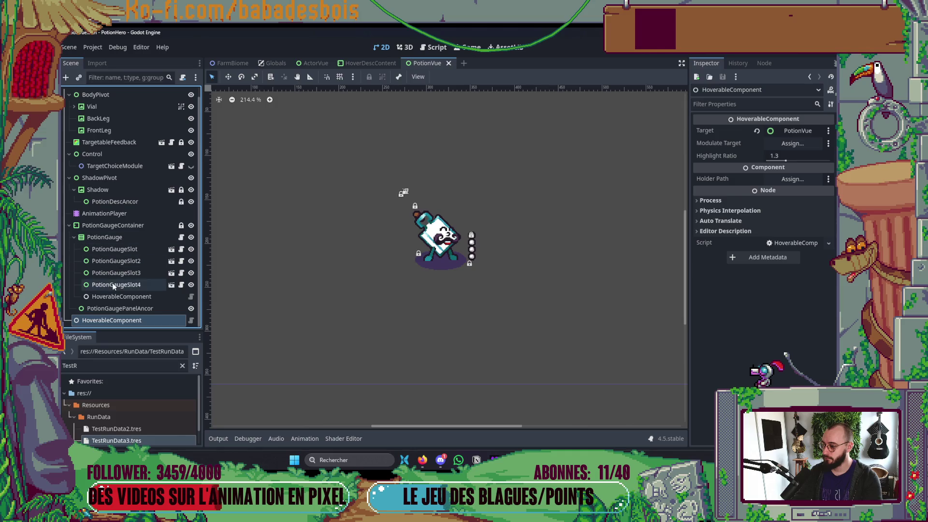
pyautogui.click(124, 297)
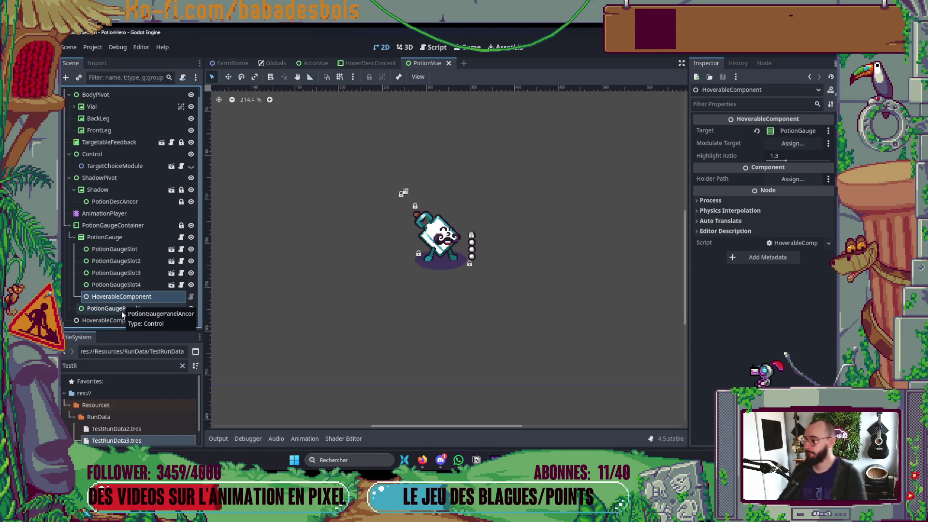
pyautogui.click(87, 320)
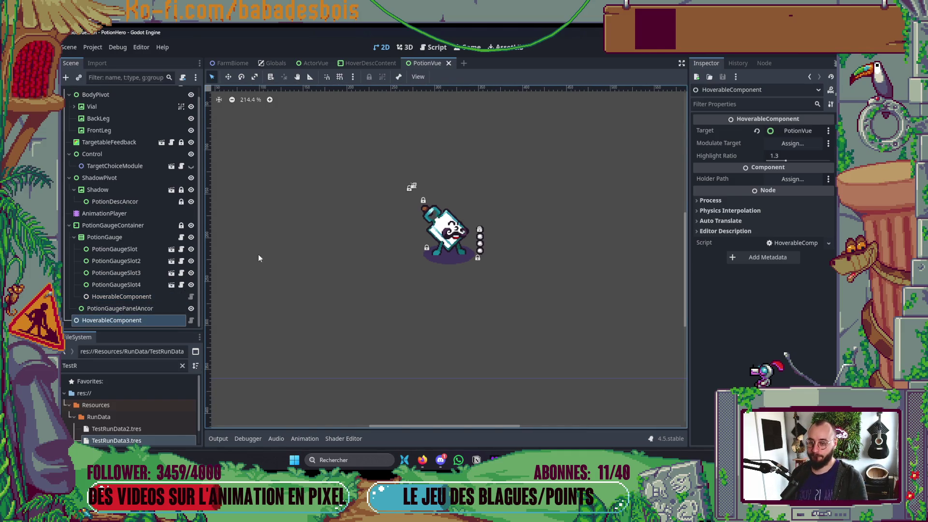
pyautogui.scroll(1, 116, 150)
pyautogui.click(107, 93)
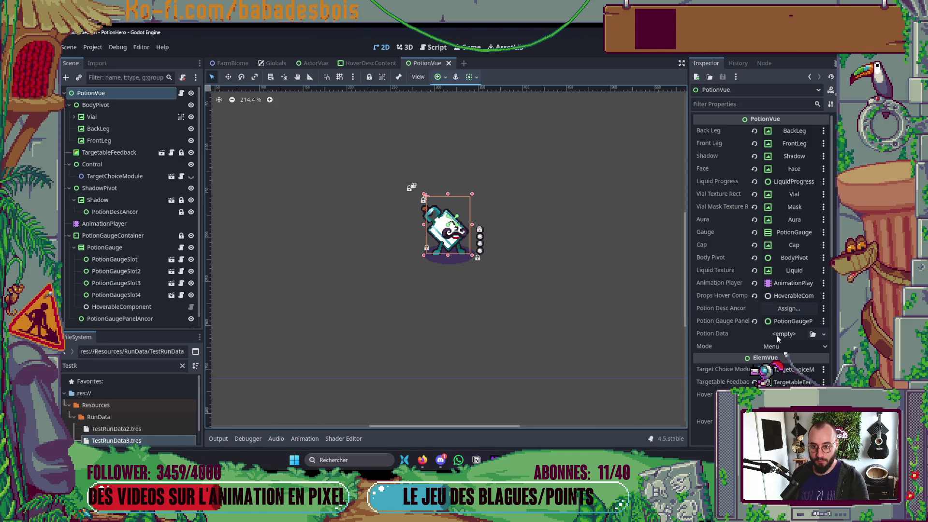
# Set PotionVue's Desc Position Mode to Bottom Left in the Inspector.
pyautogui.scroll(-3, 777, 314)
pyautogui.scroll(-2, 777, 314)
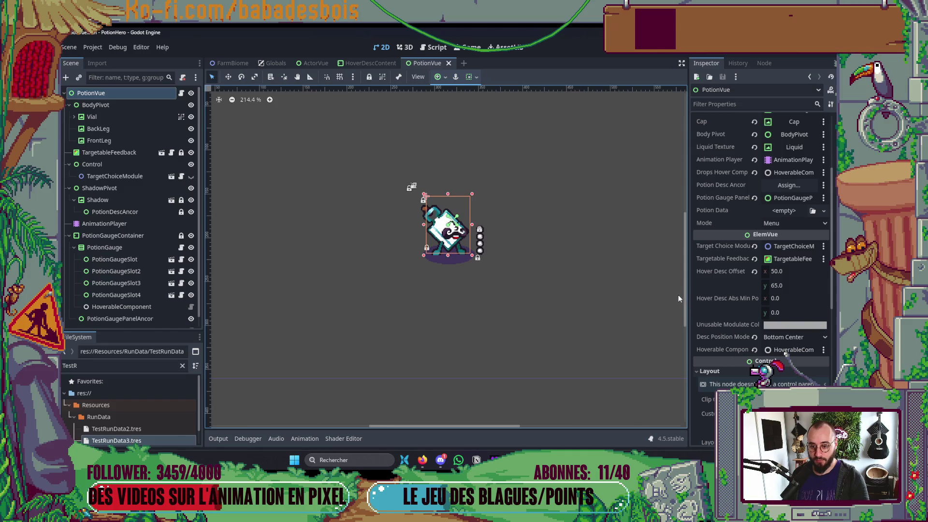
pyautogui.click(775, 338)
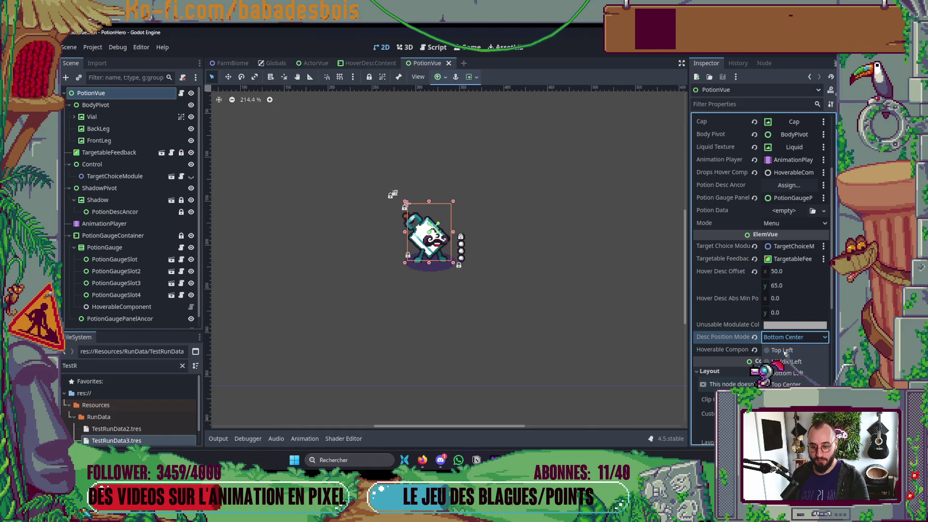
pyautogui.click(799, 374)
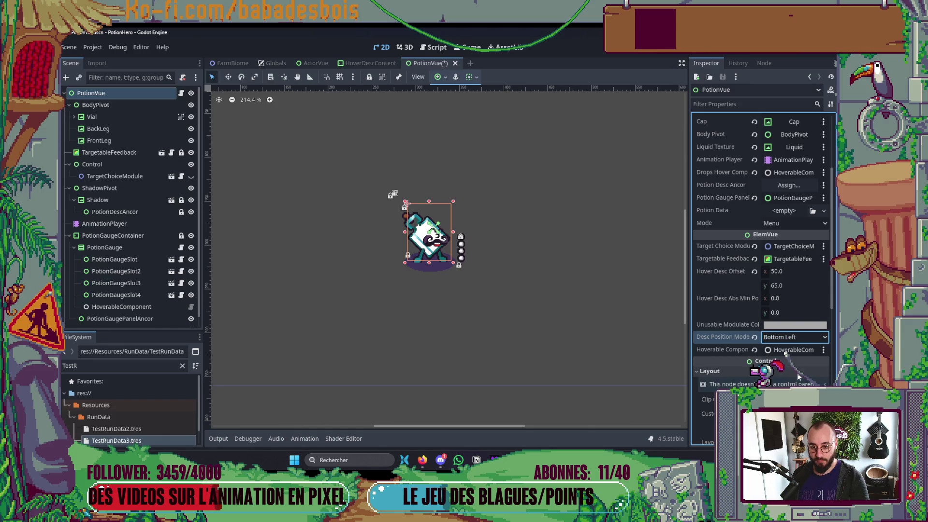
# Set Hover Desc Offset to x 10, y 0 and save the scene.
pyautogui.click(787, 278)
pyautogui.click(785, 285)
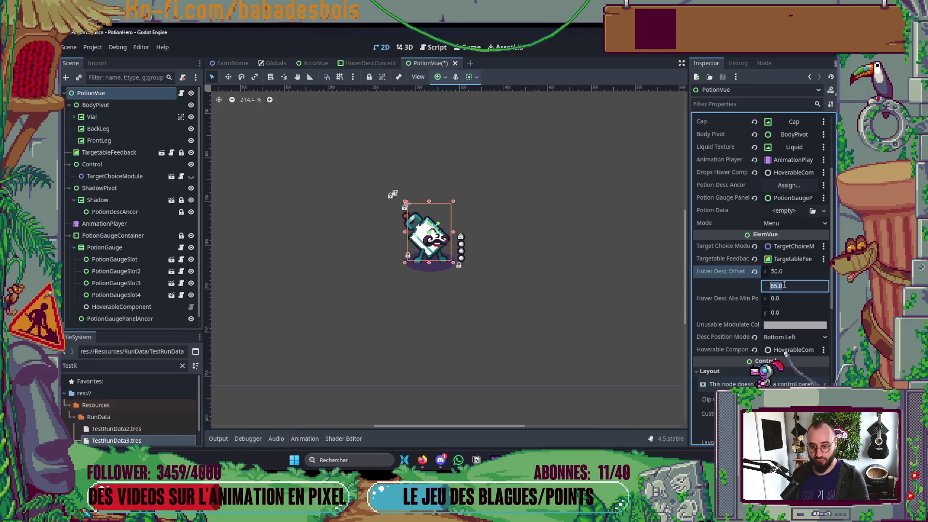
pyautogui.write('0')
pyautogui.press('Return')
pyautogui.click(801, 270)
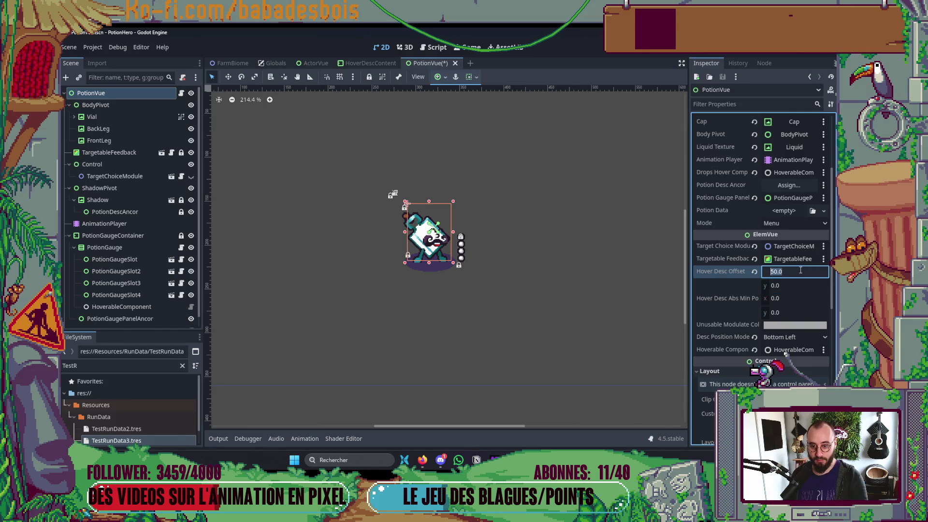
pyautogui.write('10')
pyautogui.press('Return')
pyautogui.hotkey('ctrl', 's')
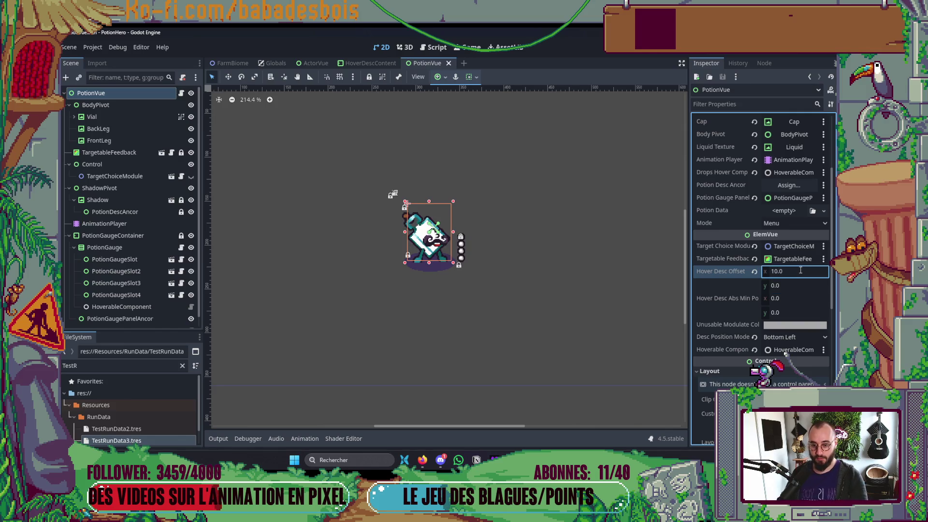
pyautogui.press('F5')
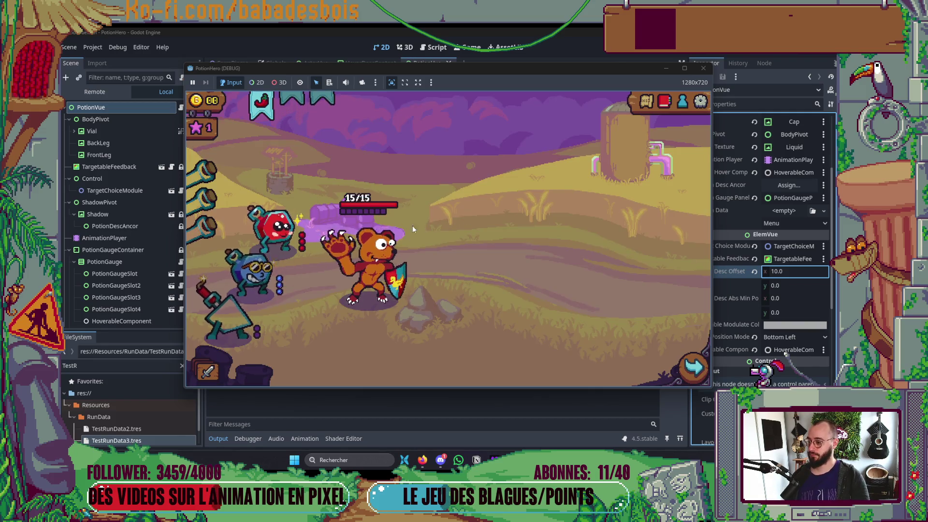
# Hover the potions in the running game to see the 'Flacon basique 3' card, then close it.
pyautogui.moveTo(274, 231)
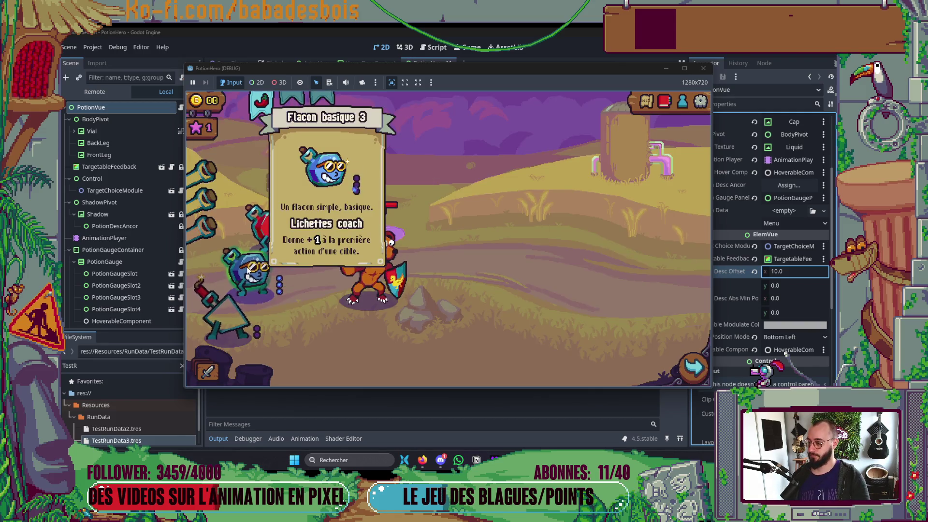
pyautogui.moveTo(250, 271)
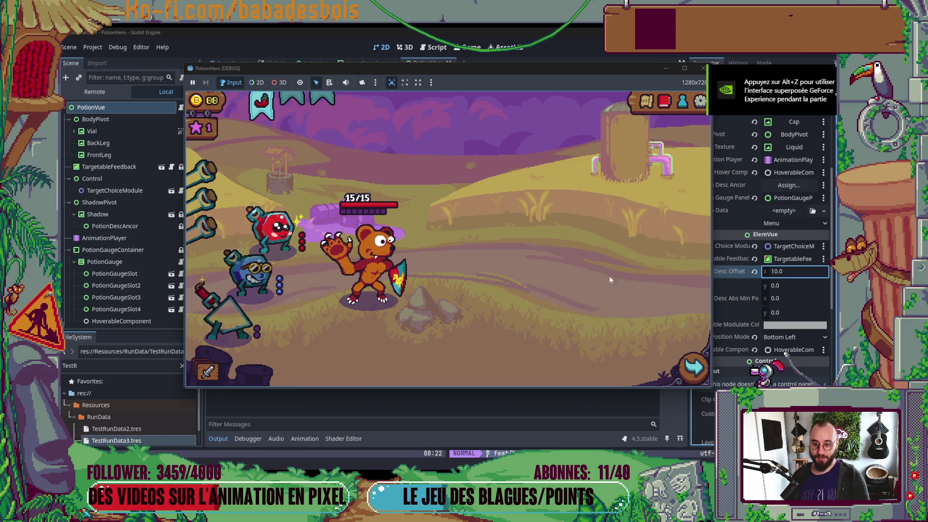
pyautogui.click(704, 68)
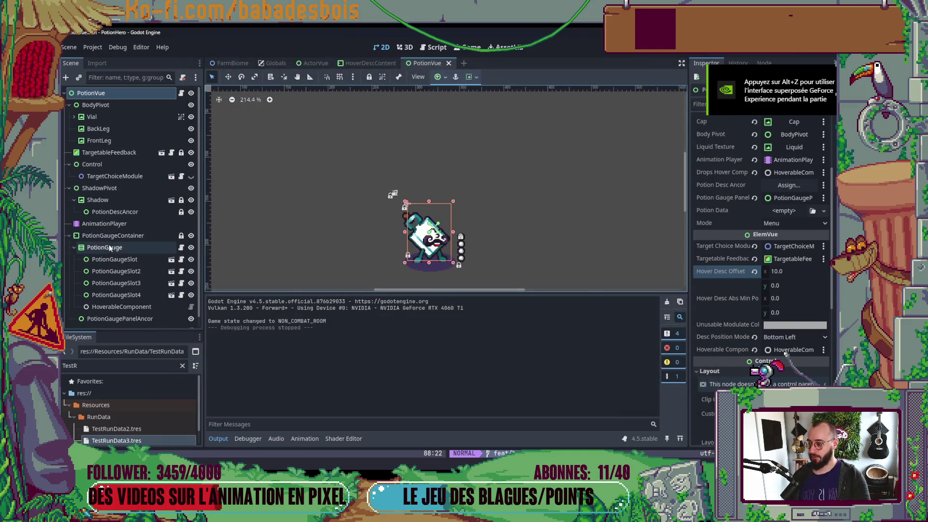
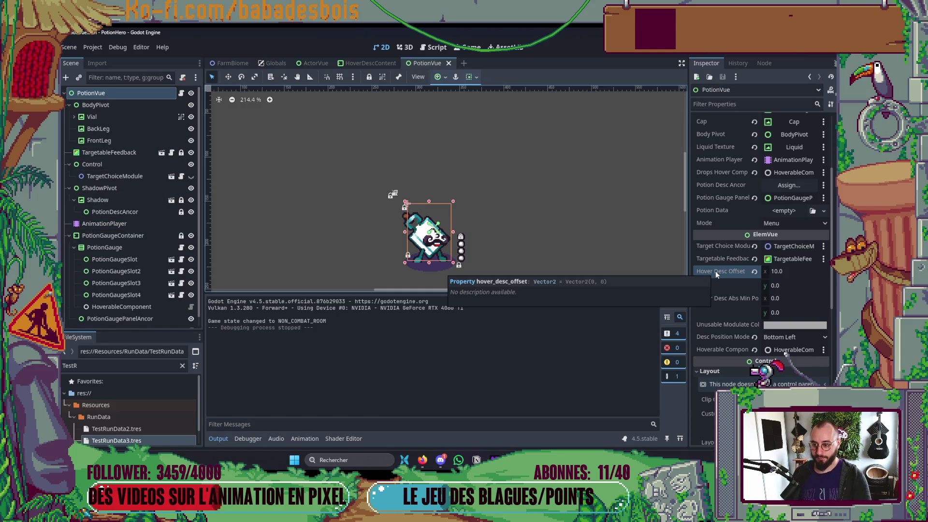
# Open ElemVue.gd in Neovim's right pane beside PotionVue.gd.
pyautogui.hotkey('alt', 'Tab')
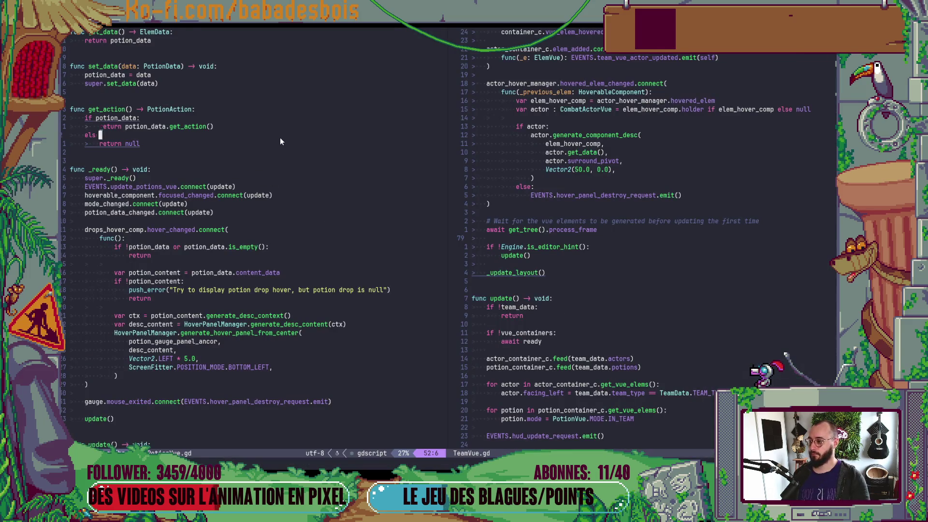
pyautogui.scroll(13, 280, 140)
pyautogui.click(282, 142)
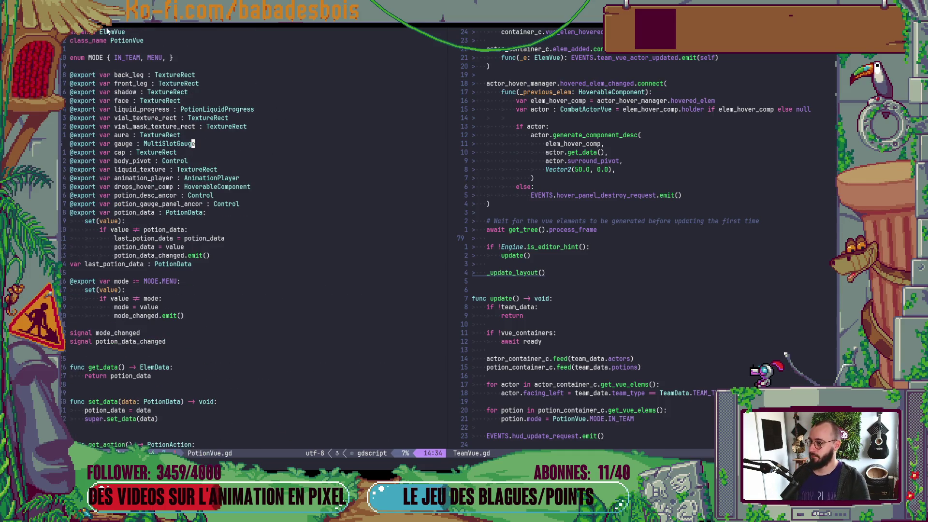
pyautogui.press('space')
pyautogui.write('felemvue')
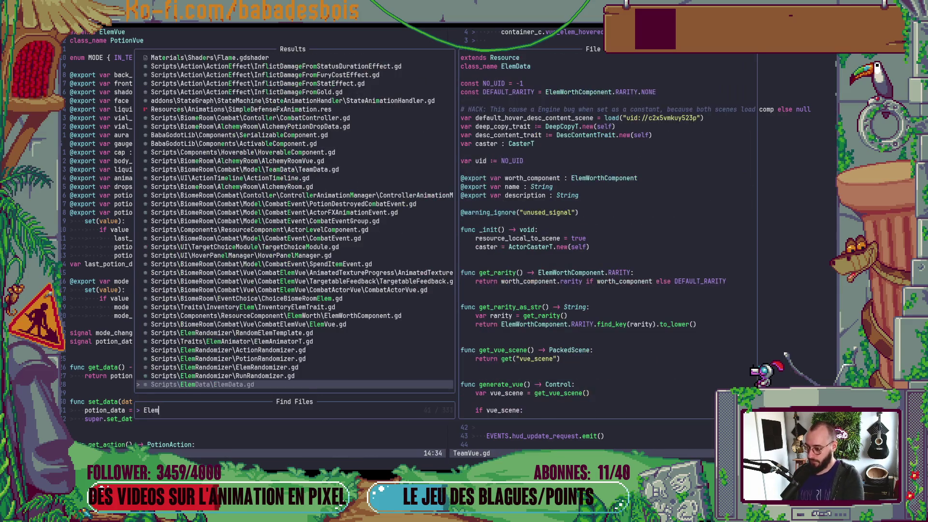
pyautogui.press('Return')
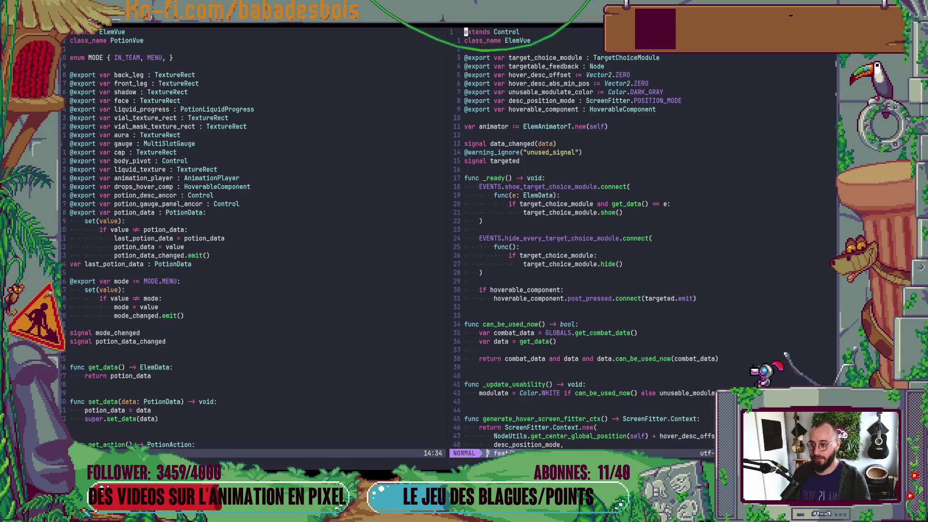
# Scroll to generate_hover_screen_fitter_ctx and examine the self argument in its centre-position call.
pyautogui.scroll(-9, 599, 195)
pyautogui.scroll(-3, 625, 227)
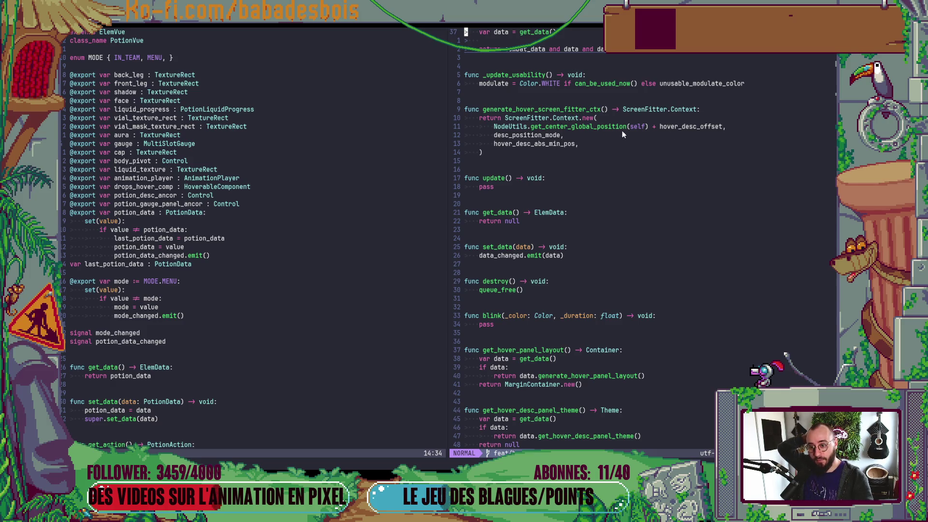
pyautogui.doubleClick(635, 126)
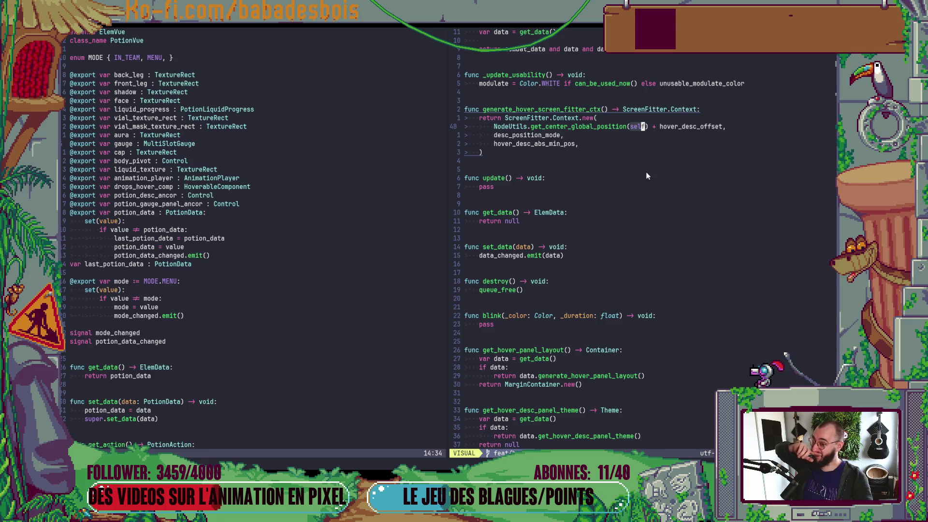
pyautogui.click(640, 143)
pyautogui.scroll(-8, 636, 150)
pyautogui.scroll(9, 639, 152)
pyautogui.scroll(11, 639, 154)
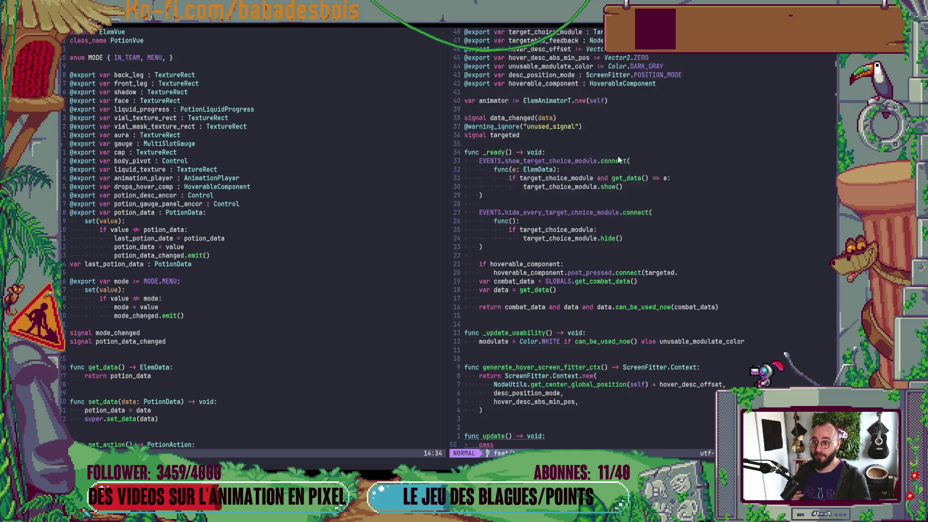
pyautogui.click(561, 114)
pyautogui.write('O')
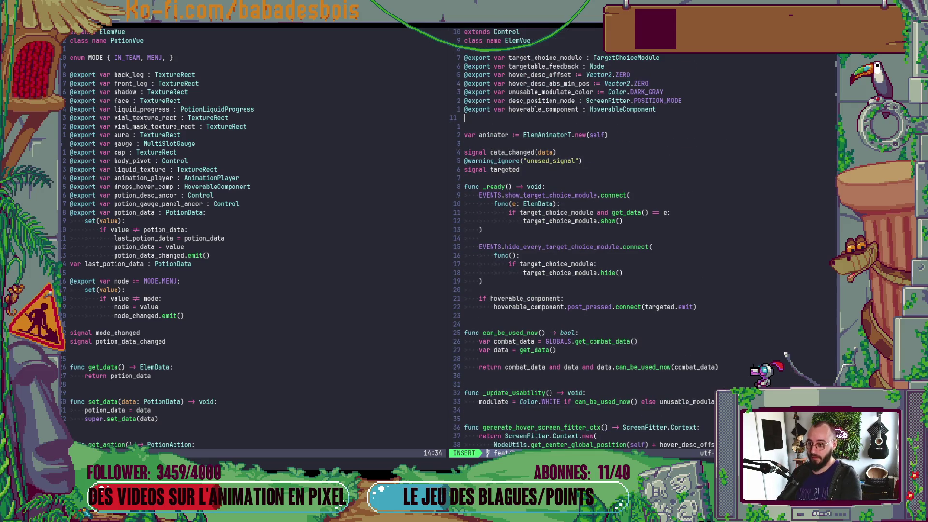
pyautogui.write('@export var')
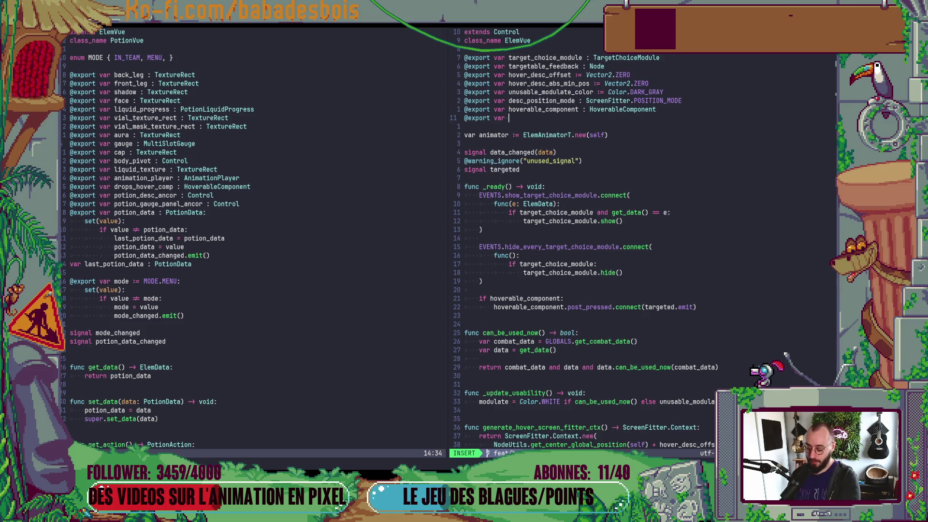
pyautogui.write('panel_ancor :')
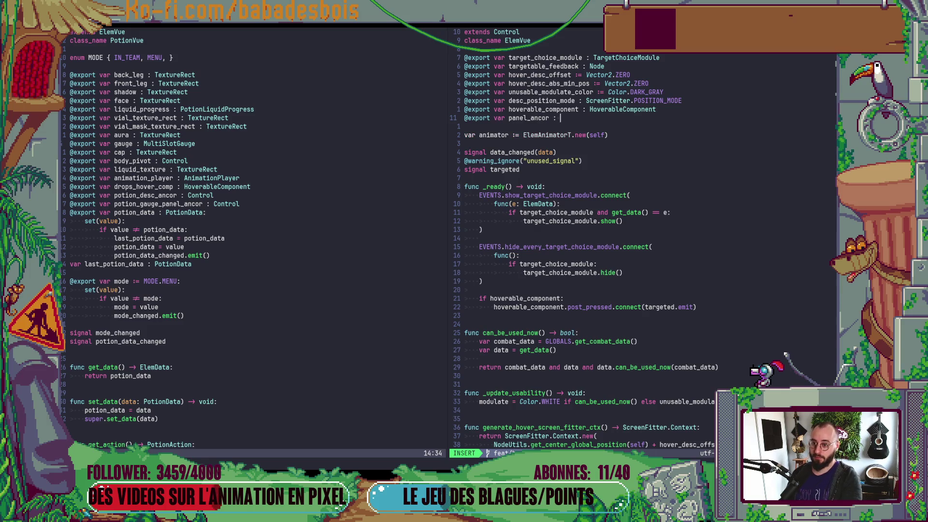
pyautogui.write('desc_')
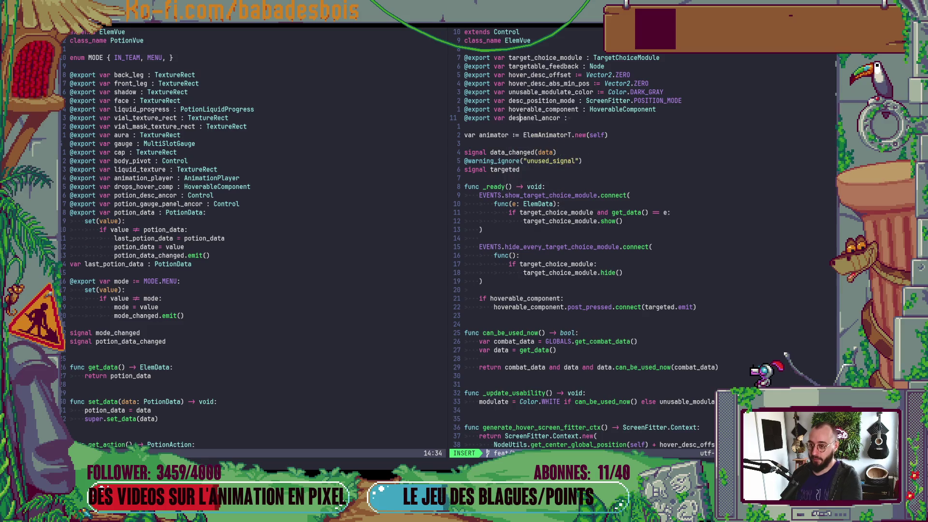
pyautogui.press('End')
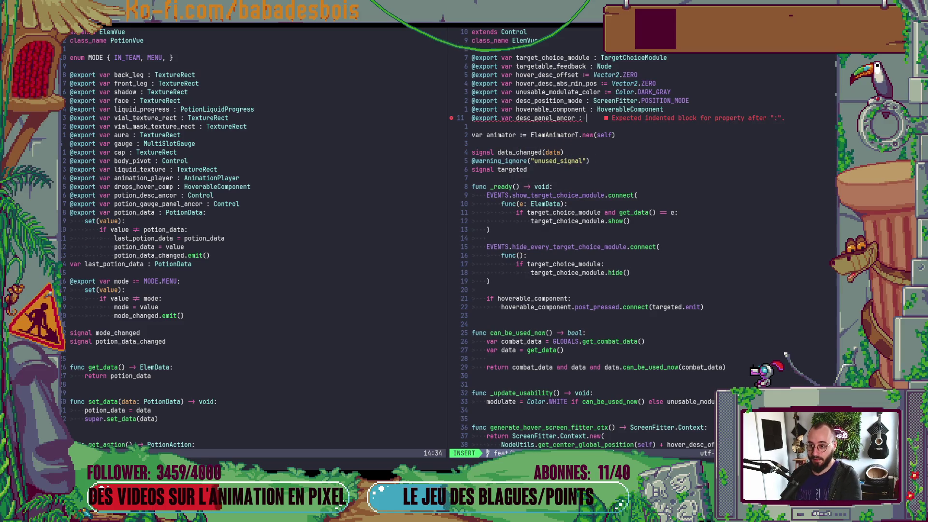
pyautogui.write('Control = self')
pyautogui.press('Escape')
pyautogui.write('w')
pyautogui.press('Return')
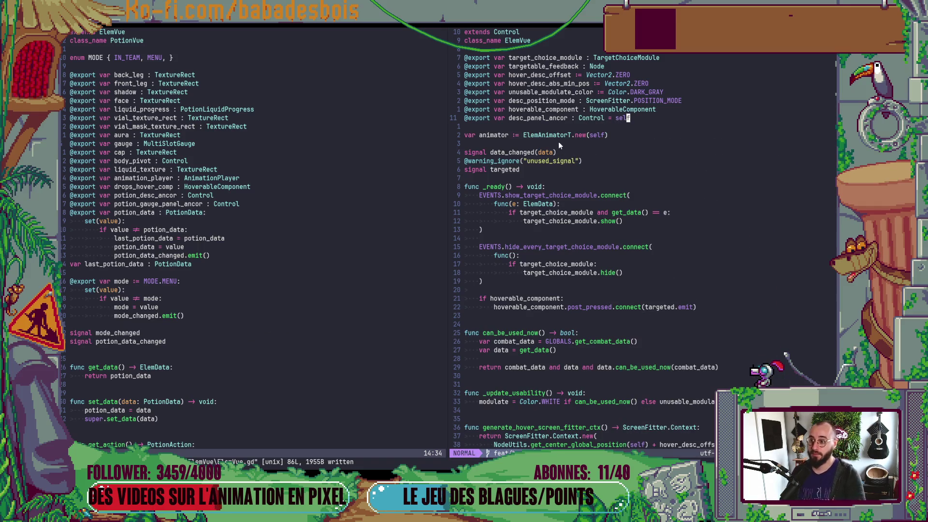
pyautogui.hotkey('alt', 'Tab')
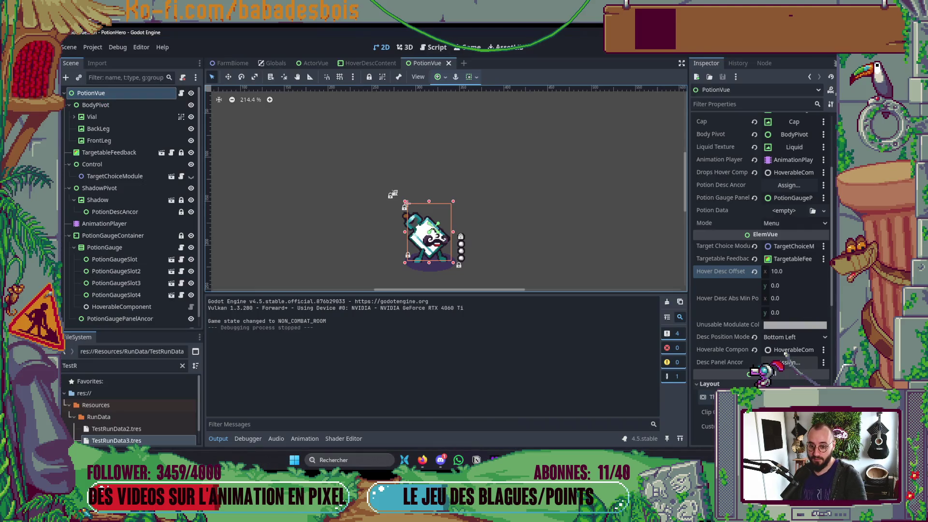
# Assign the PotionDescAncor node to PotionVue's Desc Panel Ancor property and save the scene.
pyautogui.click(787, 361)
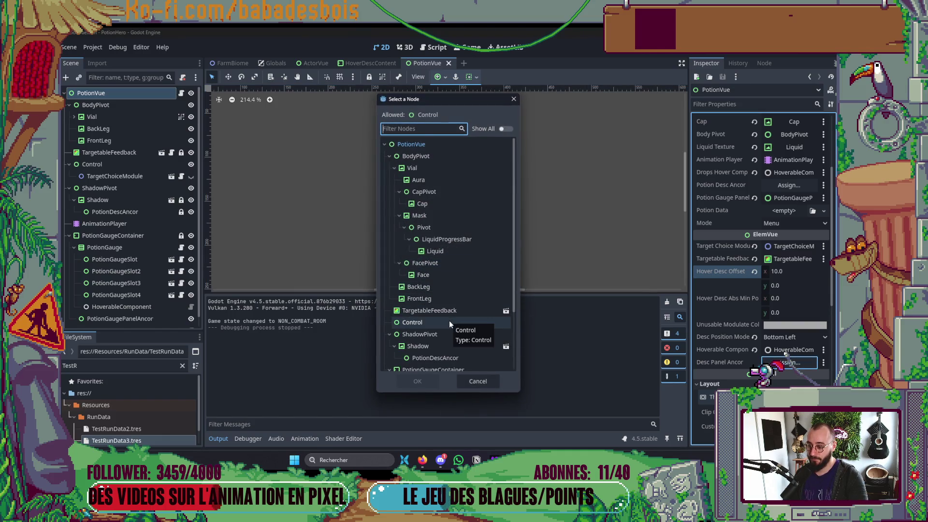
pyautogui.scroll(-3, 449, 320)
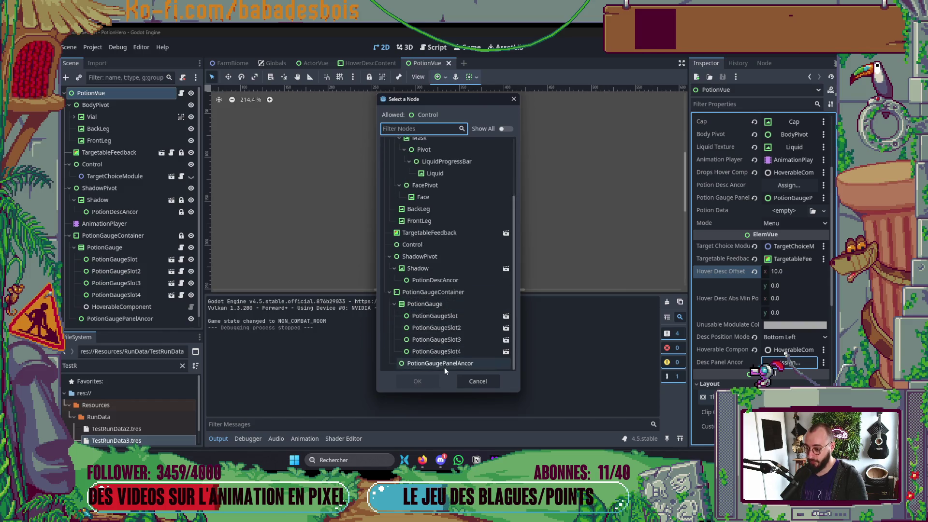
pyautogui.doubleClick(448, 280)
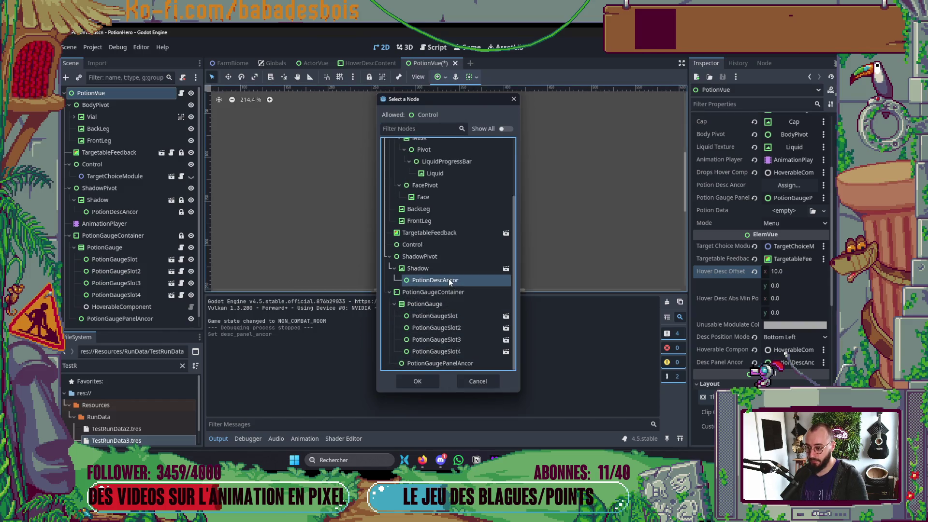
pyautogui.hotkey('ctrl', 's')
pyautogui.hotkey('alt', 'Tab')
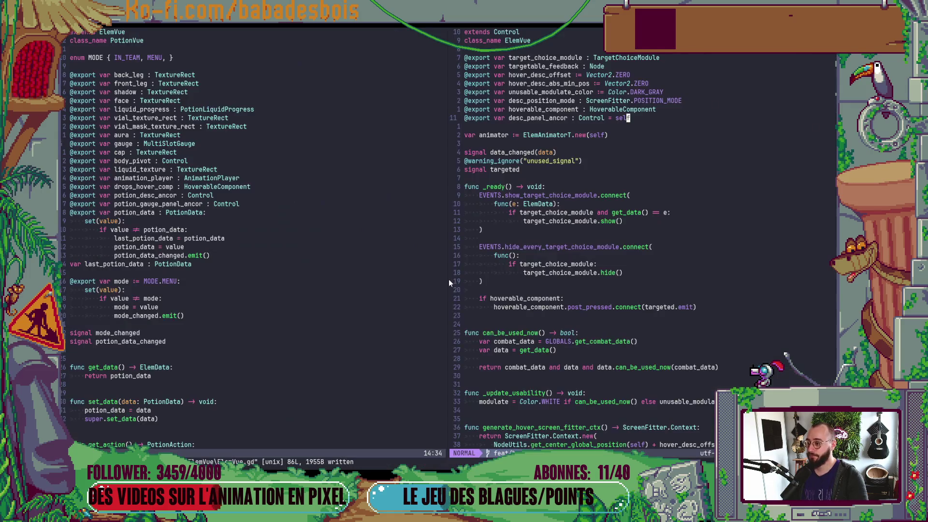
# Replace self with desc_panel_ancor in get_center_global_position, save ElemVue.gd, and run the game.
pyautogui.scroll(-5, 619, 244)
pyautogui.scroll(-1, 620, 245)
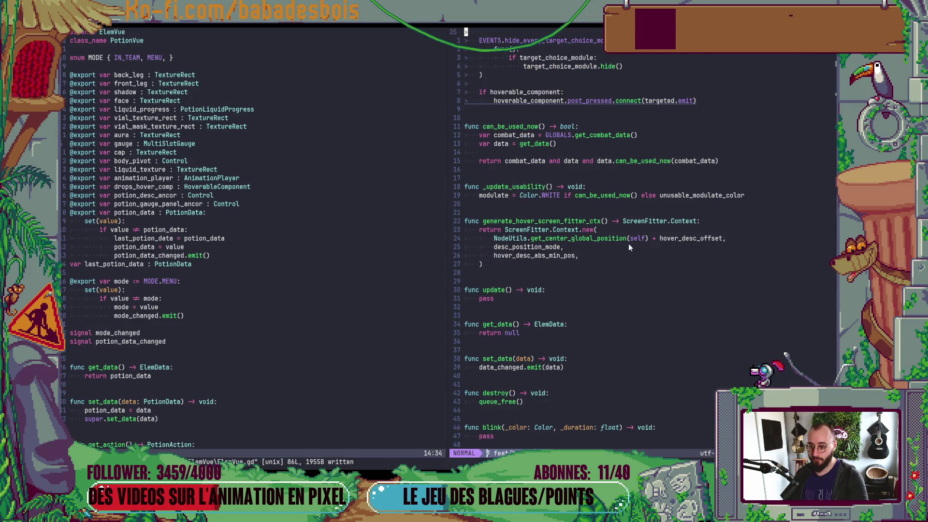
pyautogui.click(635, 240)
pyautogui.write('ciwdes')
pyautogui.press('Return')
pyautogui.press('Escape')
pyautogui.write(':w')
pyautogui.press('Return')
pyautogui.hotkey('alt', 'Tab')
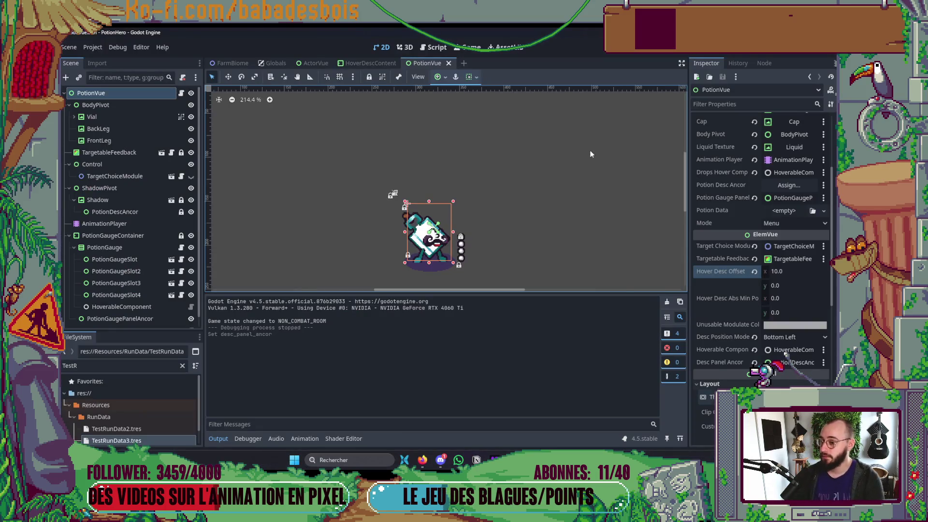
pyautogui.press('F5')
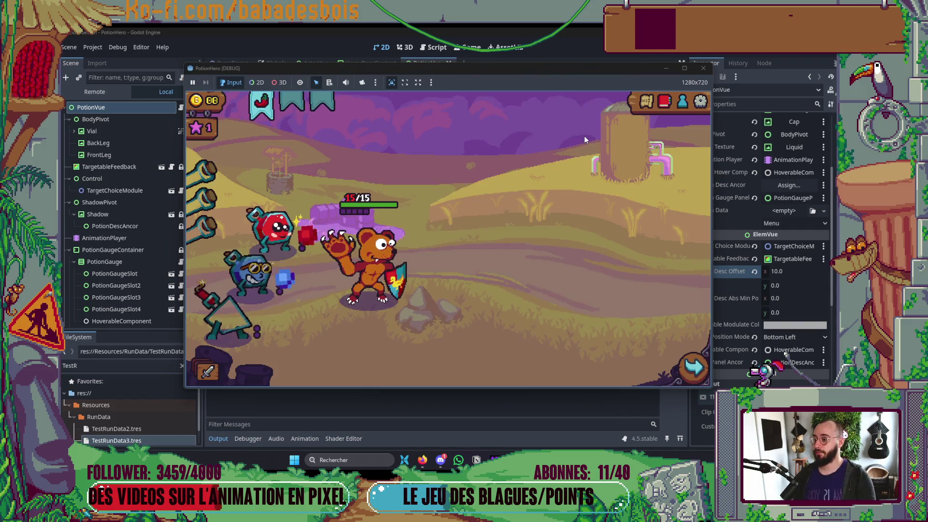
# Hover the potions and hero to check their description panels, then close the debug game.
pyautogui.moveTo(399, 245)
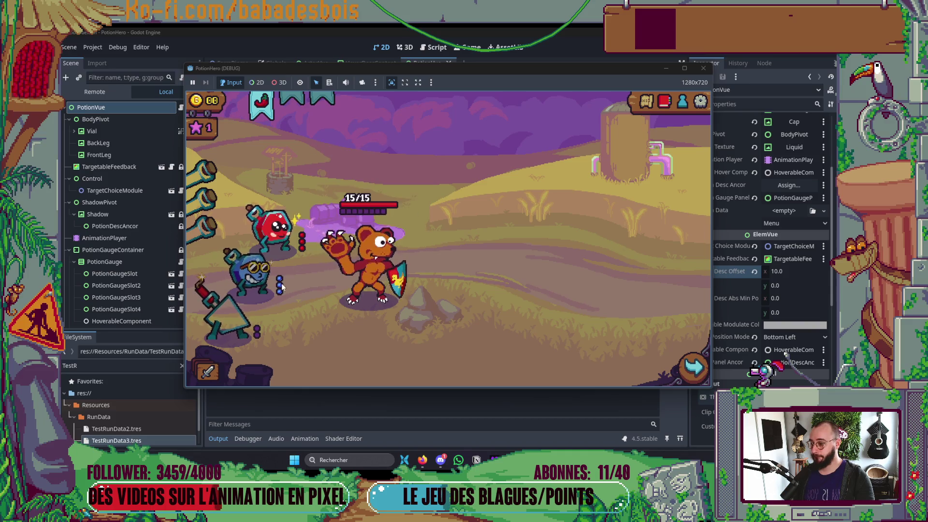
pyautogui.moveTo(255, 284)
pyautogui.moveTo(300, 246)
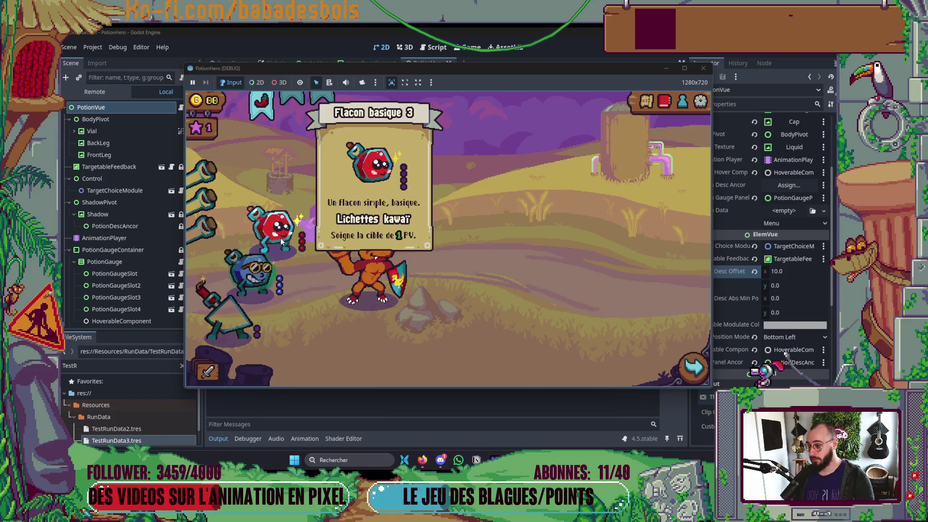
pyautogui.moveTo(268, 102)
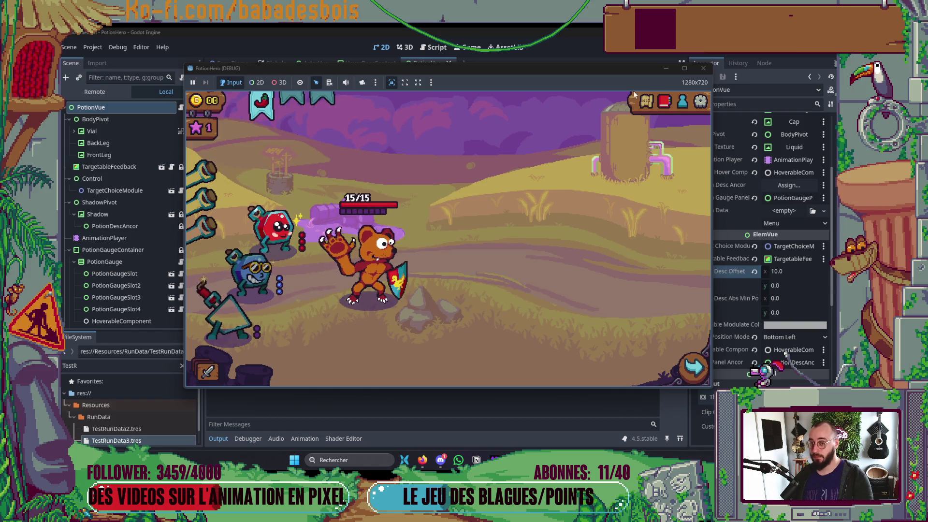
pyautogui.click(709, 68)
pyautogui.hotkey('alt', 'Tab')
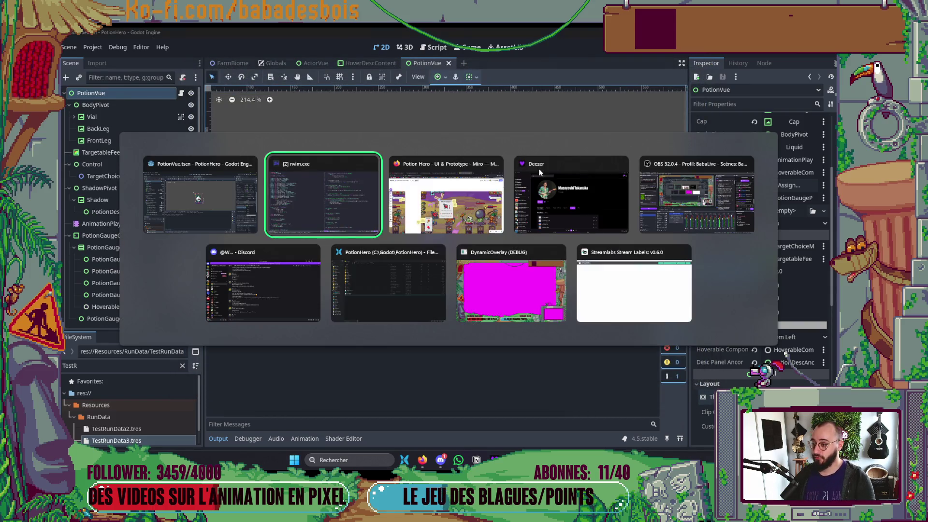
# Open HoverPanelManager.gd through the Neovim file finder.
pyautogui.click(230, 239)
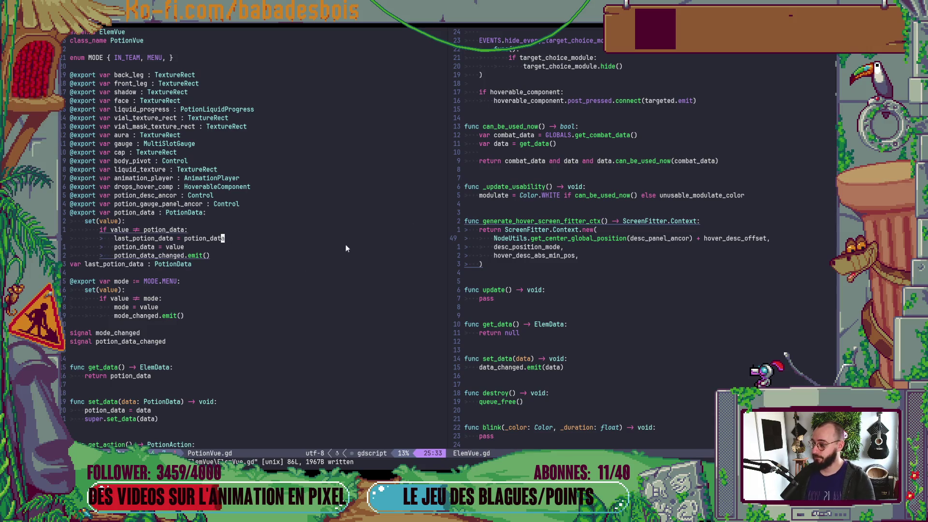
pyautogui.press(':')
pyautogui.press('Escape')
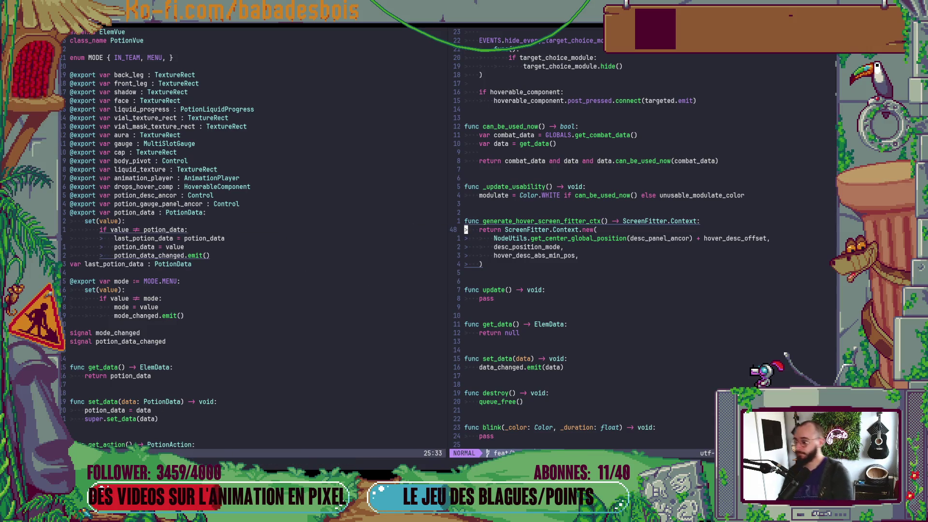
pyautogui.press('space')
pyautogui.press('f')
pyautogui.press('f')
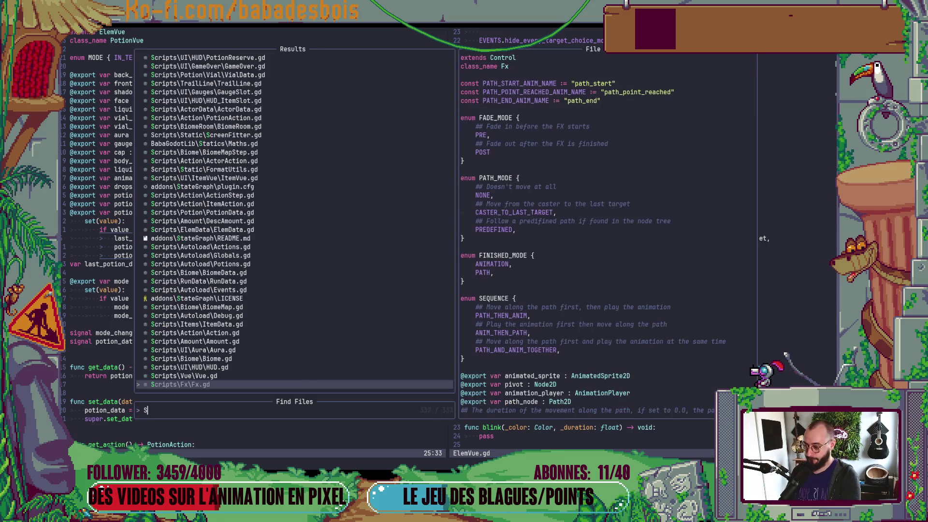
pyautogui.write('Screen')
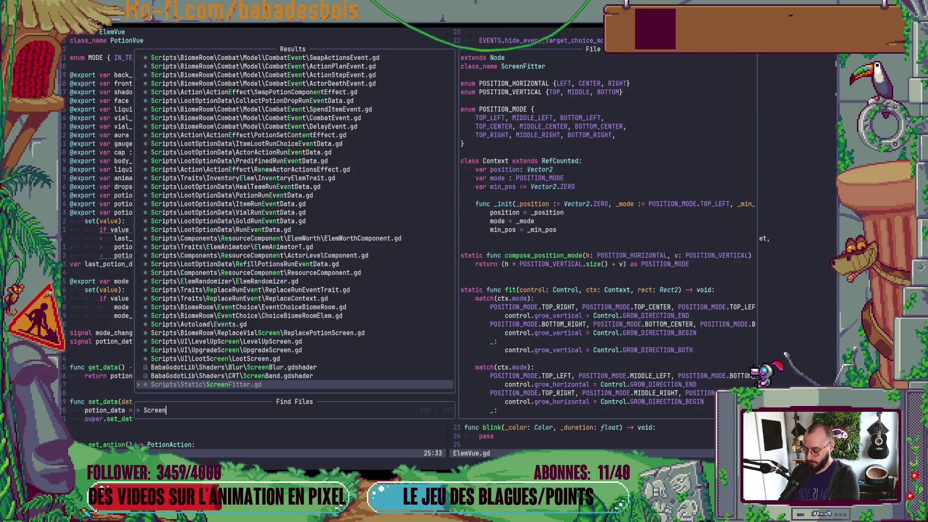
pyautogui.press('BackSpace')
pyautogui.press('BackSpace')
pyautogui.press('BackSpace')
pyautogui.write('Ho')
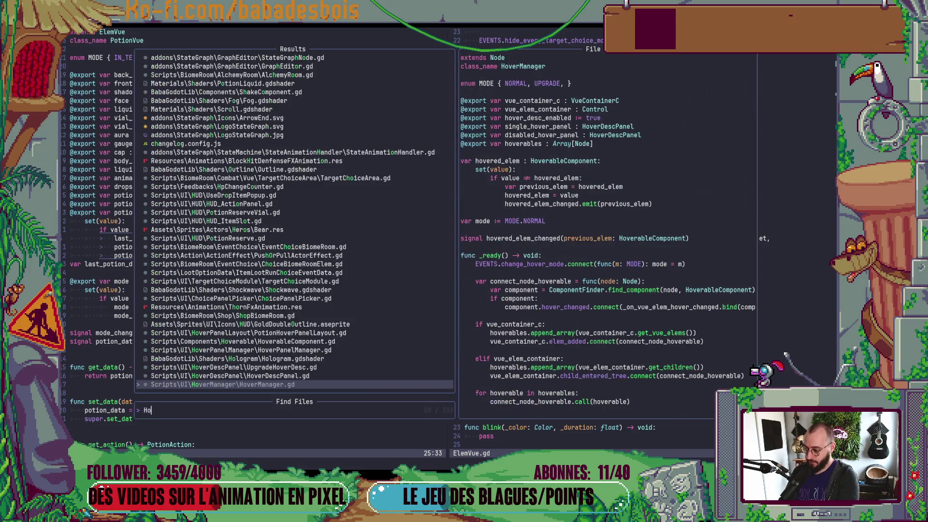
pyautogui.write('verDe')
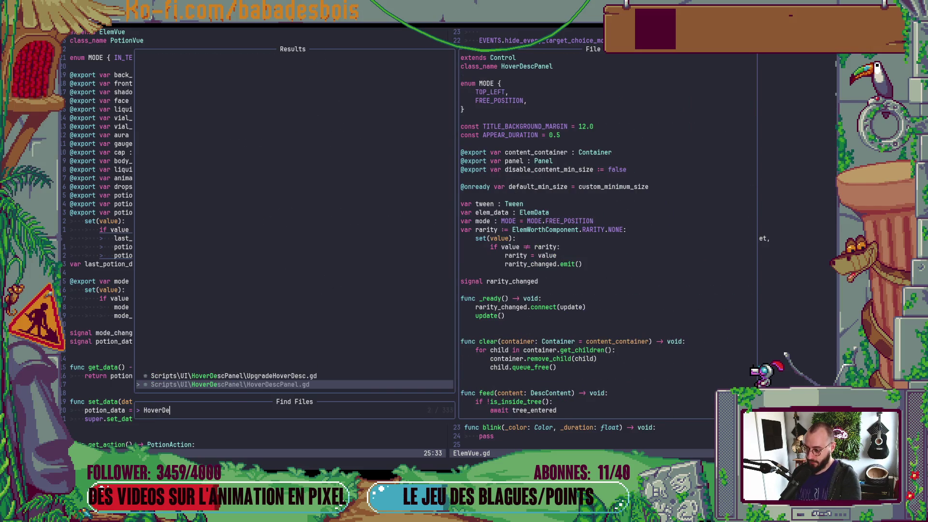
pyautogui.press('BackSpace')
pyautogui.press('BackSpace')
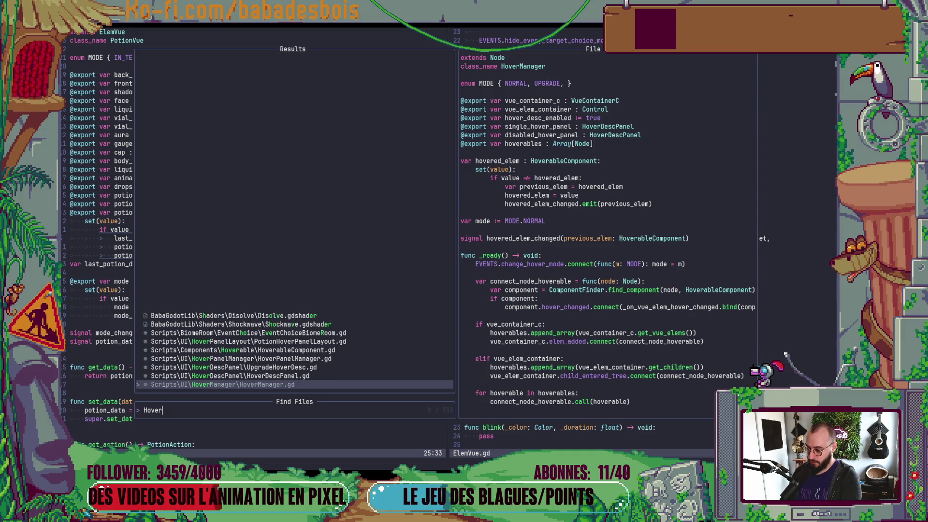
pyautogui.press('Up')
pyautogui.press('Up')
pyautogui.press('Up')
pyautogui.press('Return')
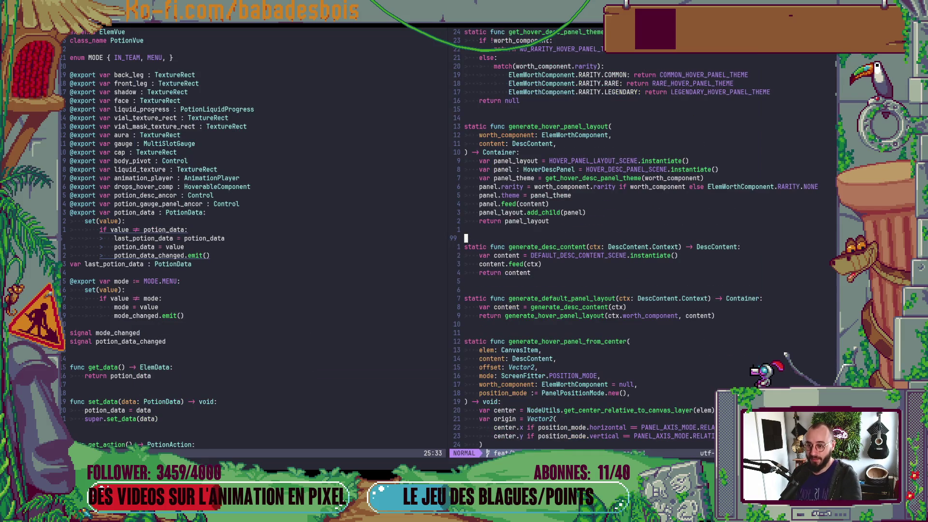
# Add current_panel.hide() above the process_frame await in spawn_panel_layout, save, and relaunch the game.
pyautogui.scroll(13, 646, 270)
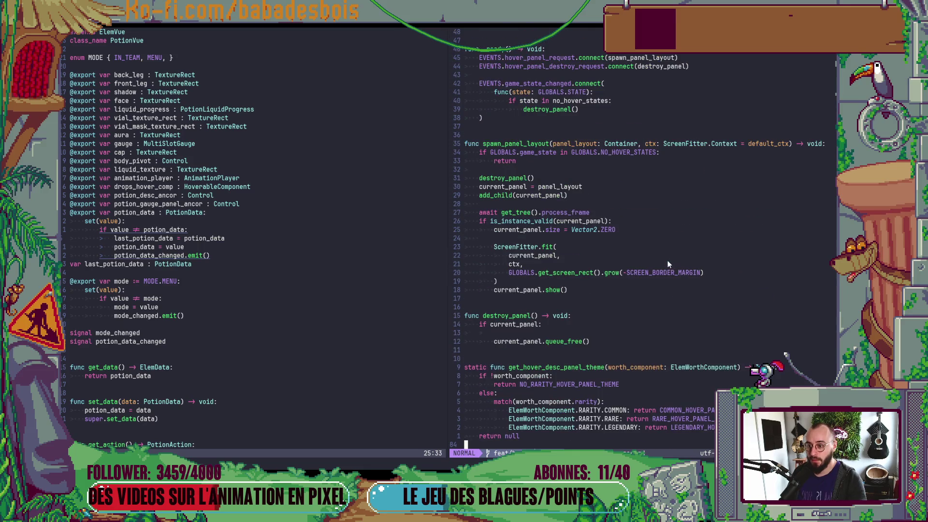
pyautogui.scroll(1, 657, 245)
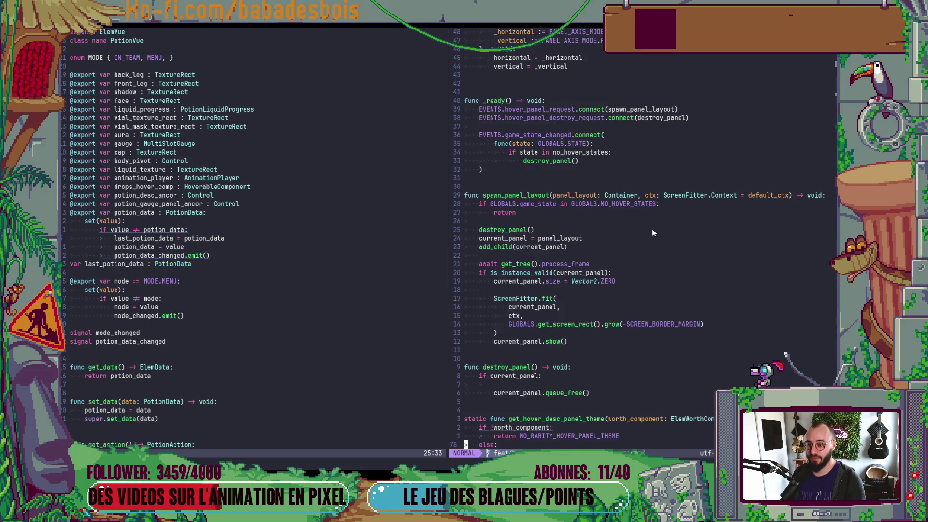
pyautogui.click(611, 263)
pyautogui.click(574, 342)
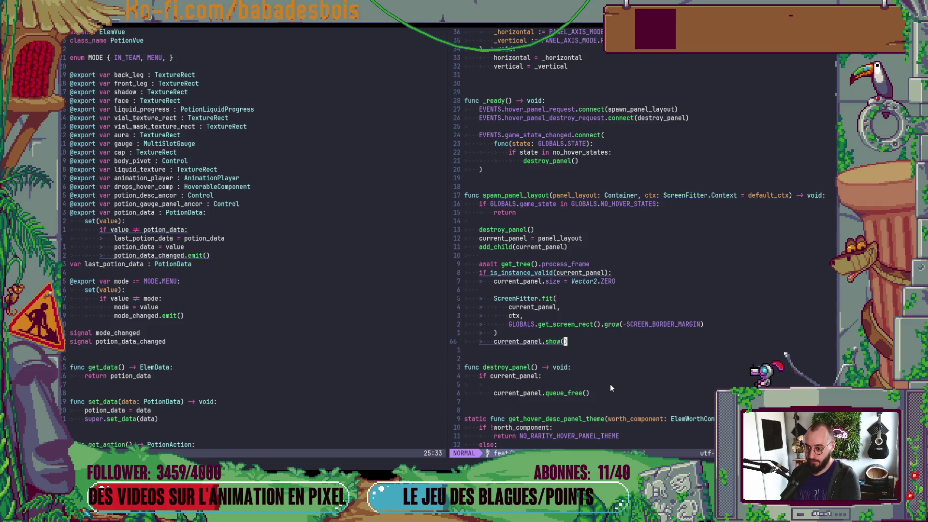
pyautogui.press('k')
pyautogui.press('k')
pyautogui.press('k')
pyautogui.click(566, 264)
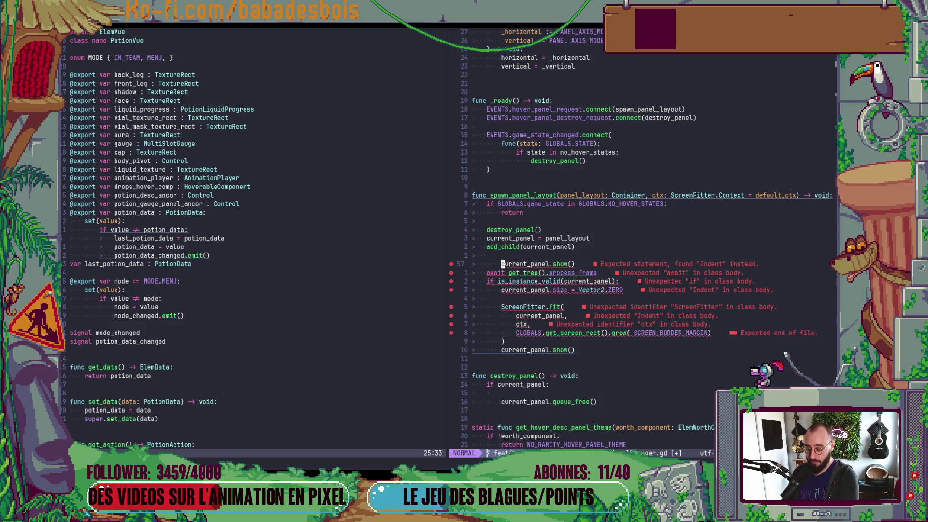
pyautogui.press('P')
pyautogui.press('w')
pyautogui.press('w')
pyautogui.write('cw')
pyautogui.write('hide')
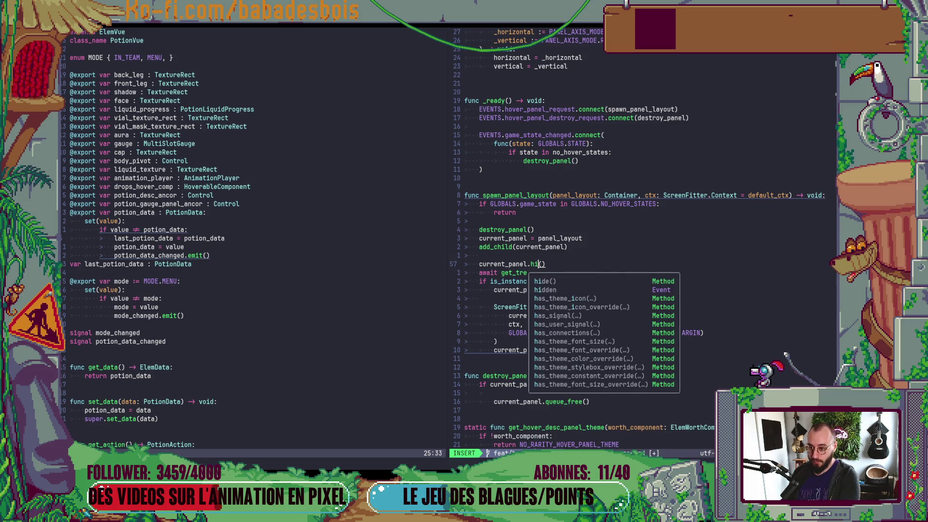
pyautogui.press('Escape')
pyautogui.press(':')
pyautogui.write('w')
pyautogui.press('Return')
pyautogui.hotkey('alt', 'Tab')
pyautogui.press('F6')
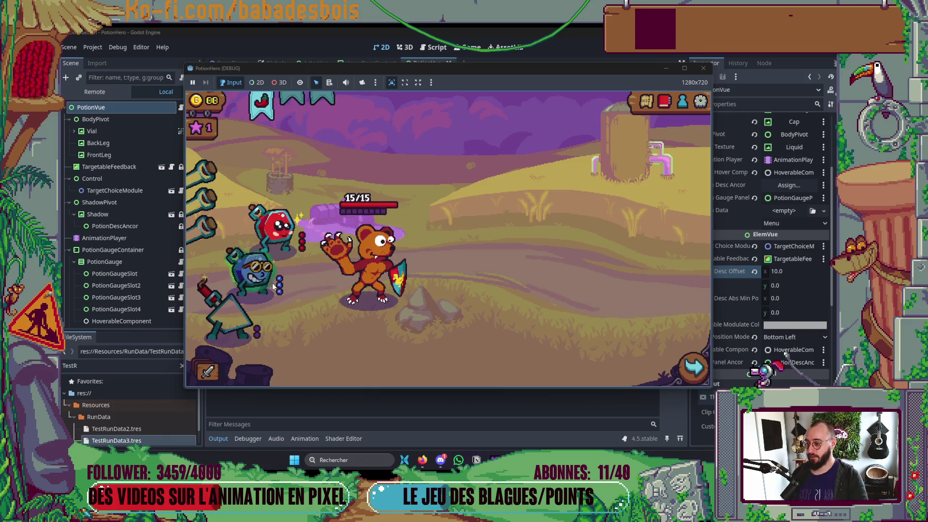
# Hover a potion to check its hover card, then close the debug game.
pyautogui.moveTo(282, 221)
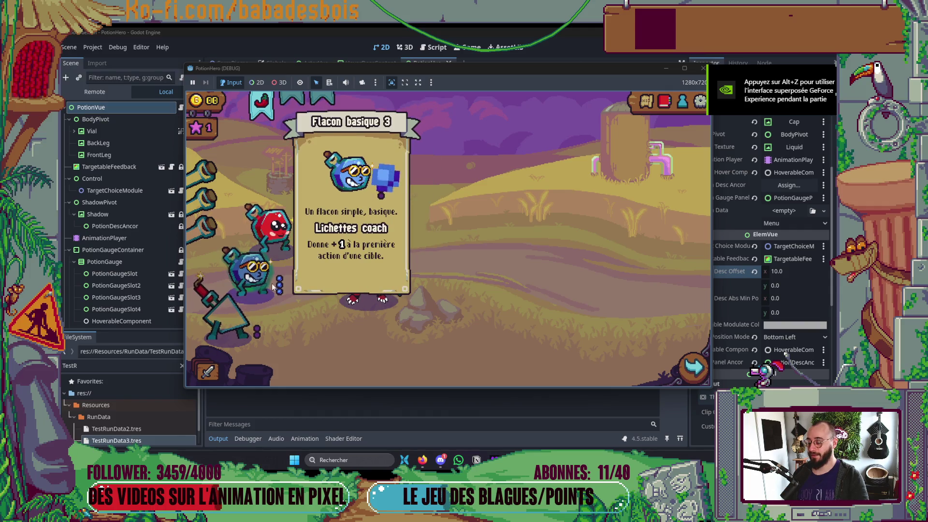
pyautogui.click(704, 68)
pyautogui.hotkey('alt', 'Tab')
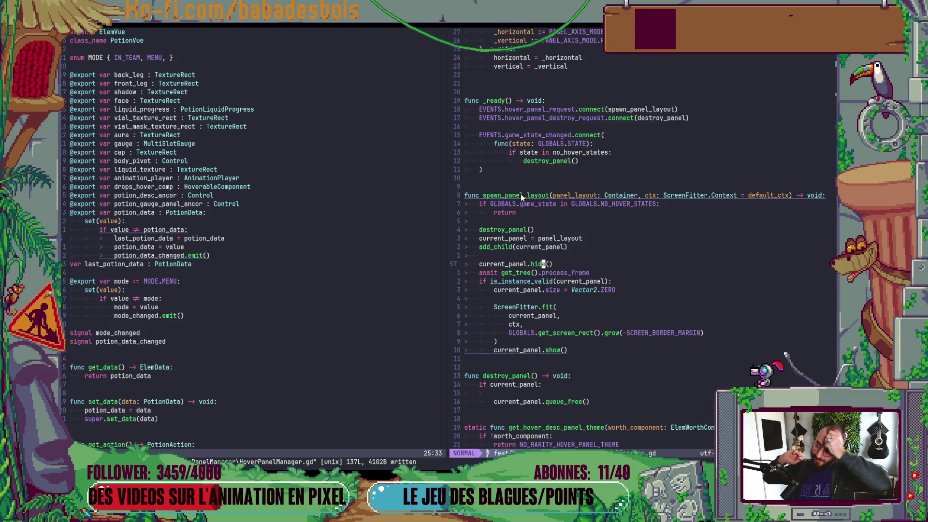
# Delete the current_panel.hide() line and save HoverPanelManager.gd.
pyautogui.press('d')
pyautogui.press('d')
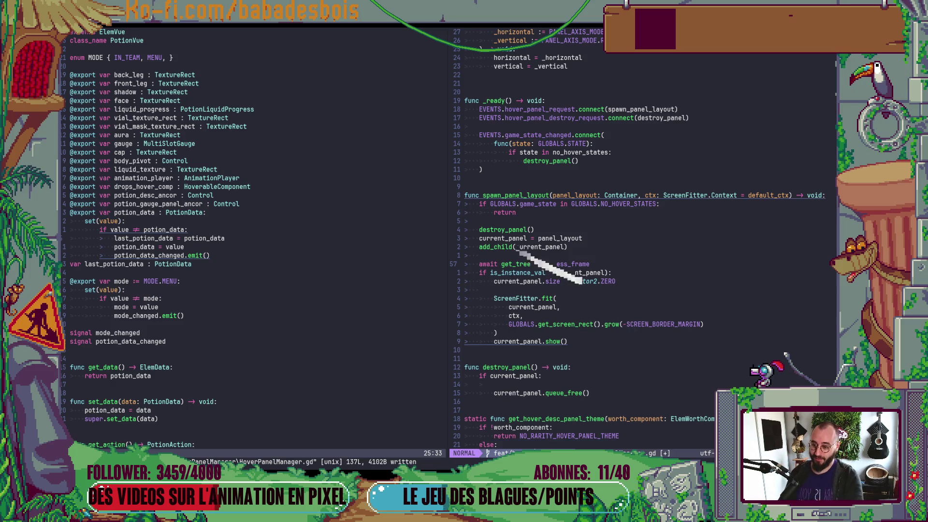
pyautogui.write(':w')
pyautogui.press('Return')
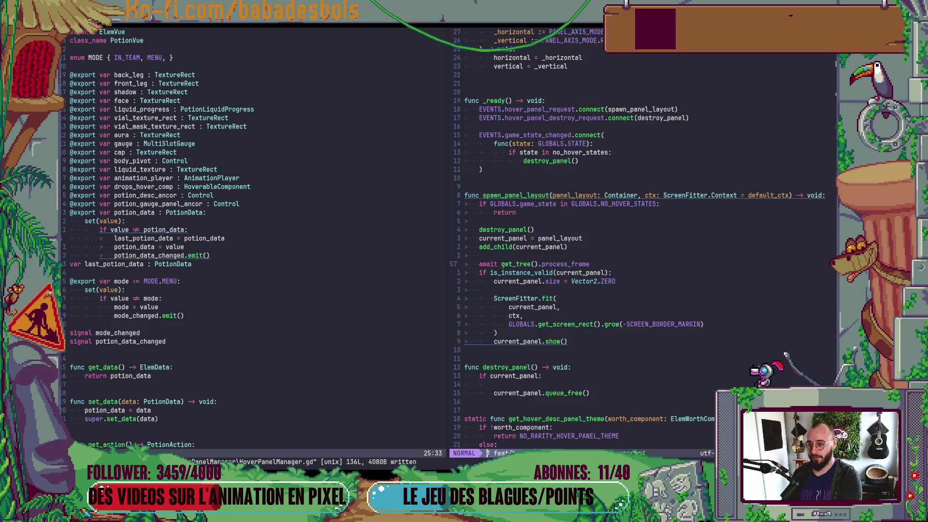
# Replace the get_tree().process_frame await with current_panel.resized, save, and run the game.
pyautogui.hotkey('shift', 'c')
pyautogui.write('current_panel.')
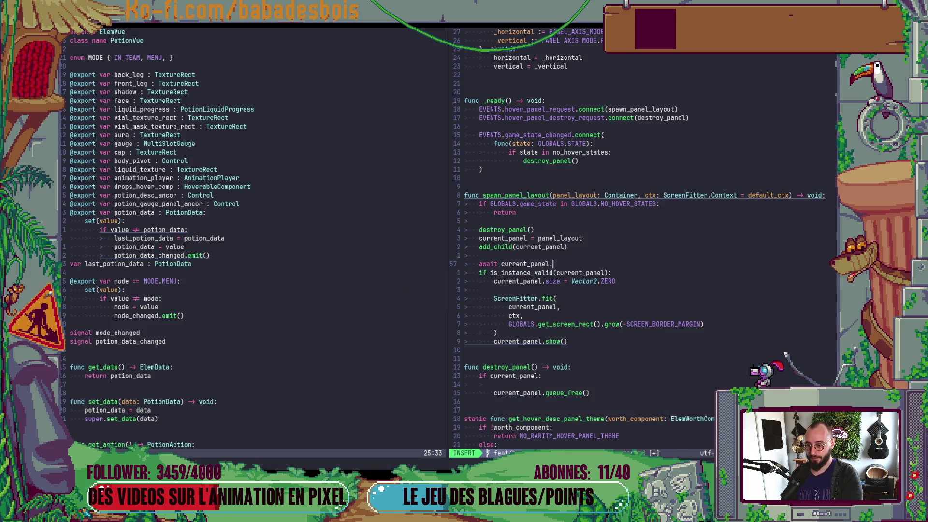
pyautogui.write('re')
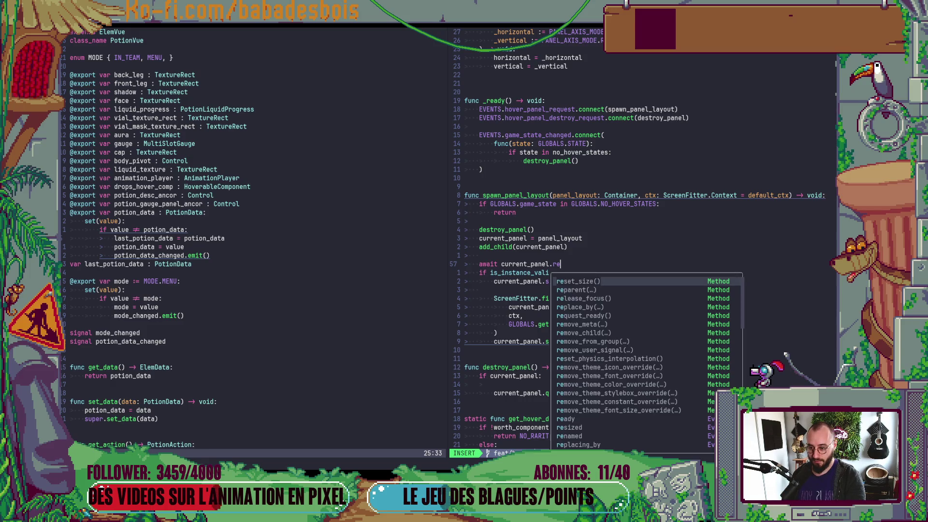
pyautogui.write('su')
pyautogui.press('BackSpace')
pyautogui.write('i')
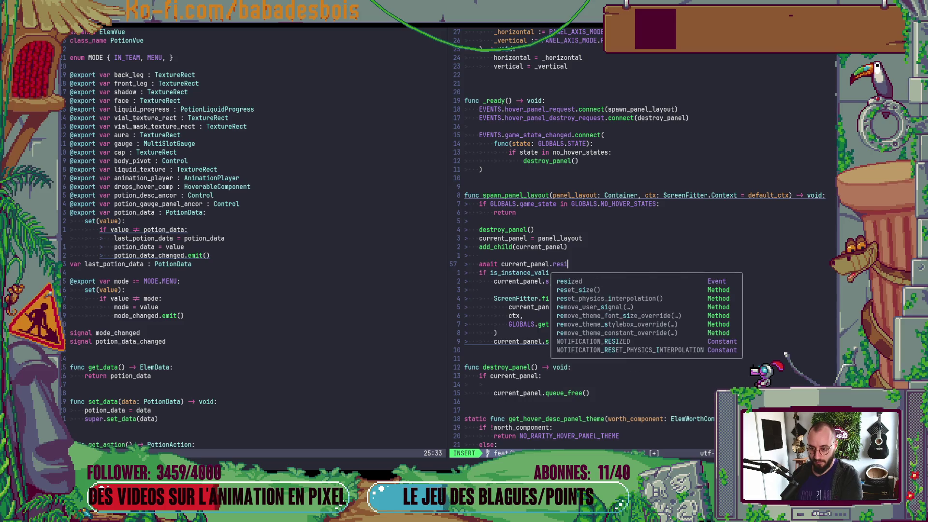
pyautogui.write('zed')
pyautogui.press('Escape')
pyautogui.write(':w')
pyautogui.press('Return')
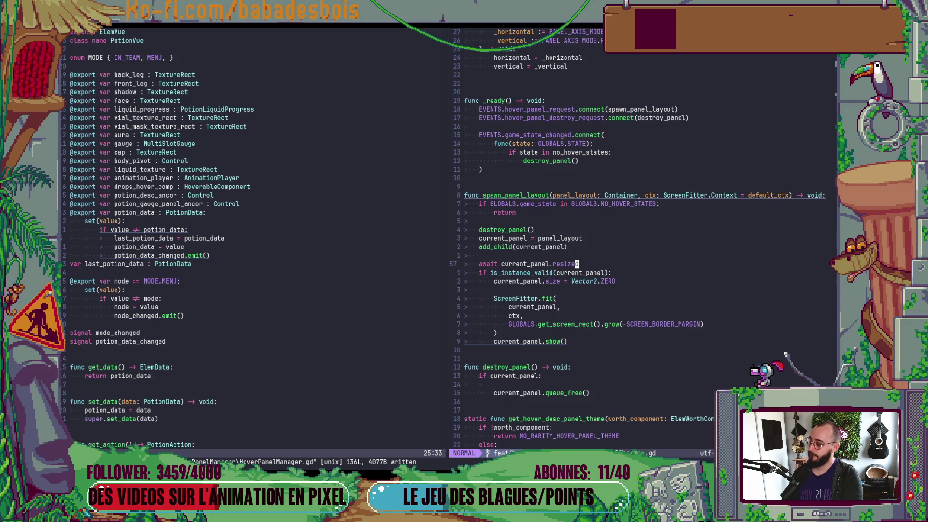
pyautogui.hotkey('alt', 'Tab')
pyautogui.press('F5')
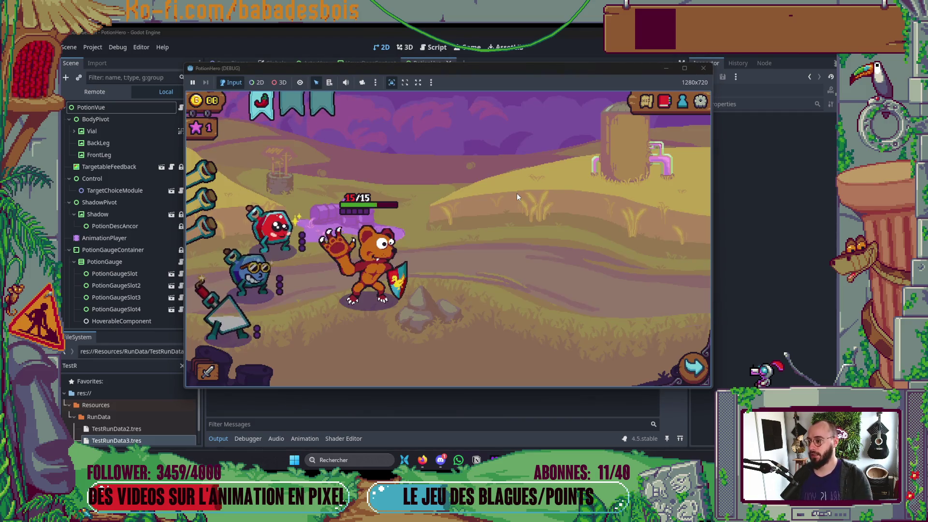
# Hover and click the blue and red potions and the bear to check hover panels, then close the game.
pyautogui.moveTo(368, 285)
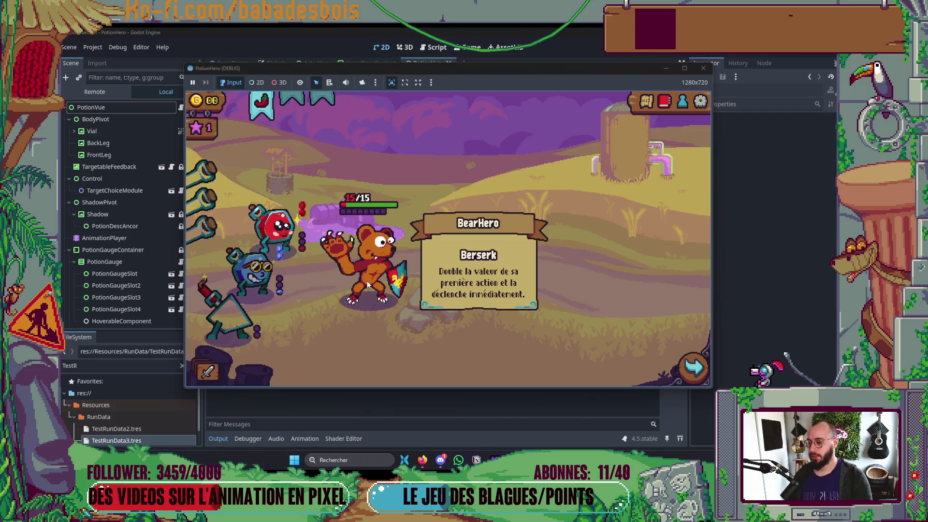
pyautogui.click(283, 292)
pyautogui.click(272, 289)
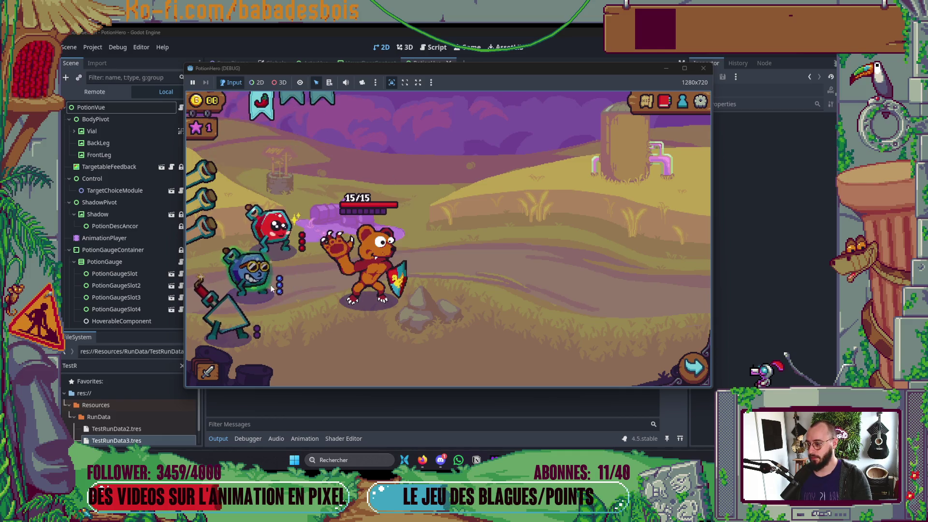
pyautogui.click(304, 240)
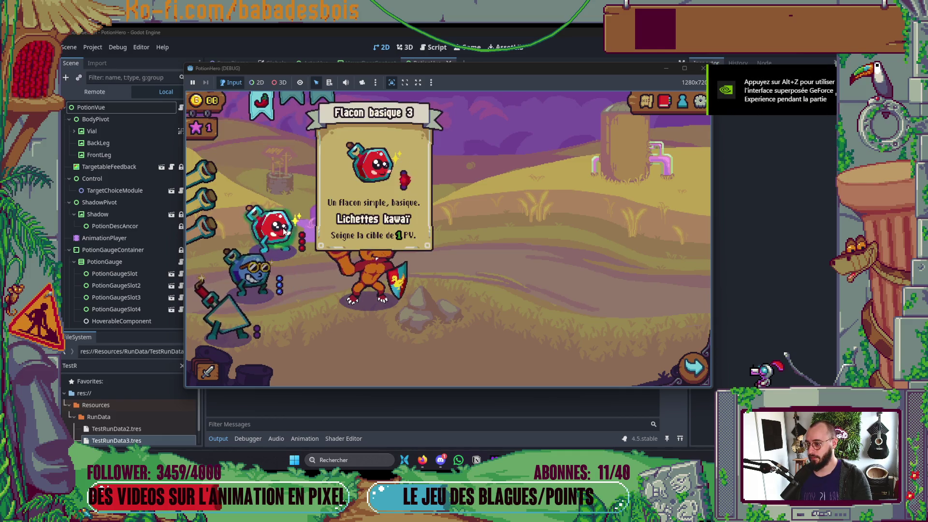
pyautogui.click(303, 247)
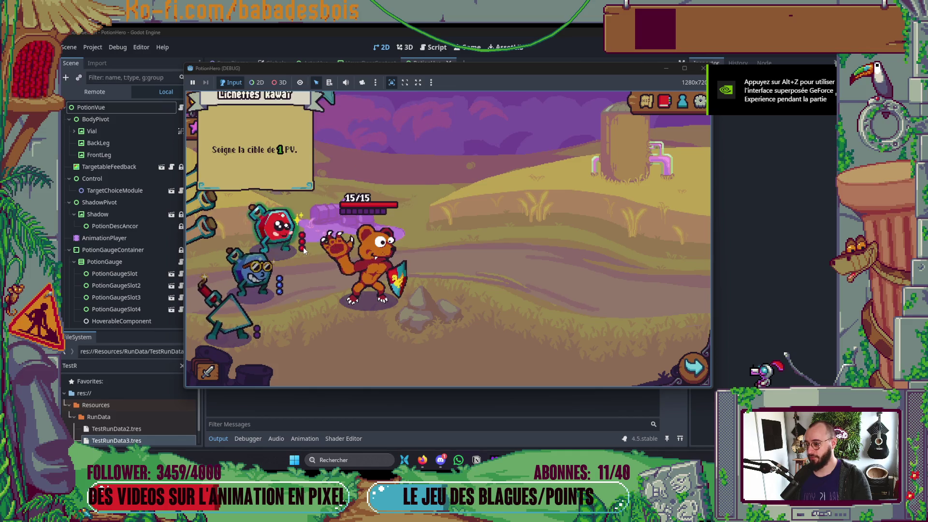
pyautogui.moveTo(259, 279)
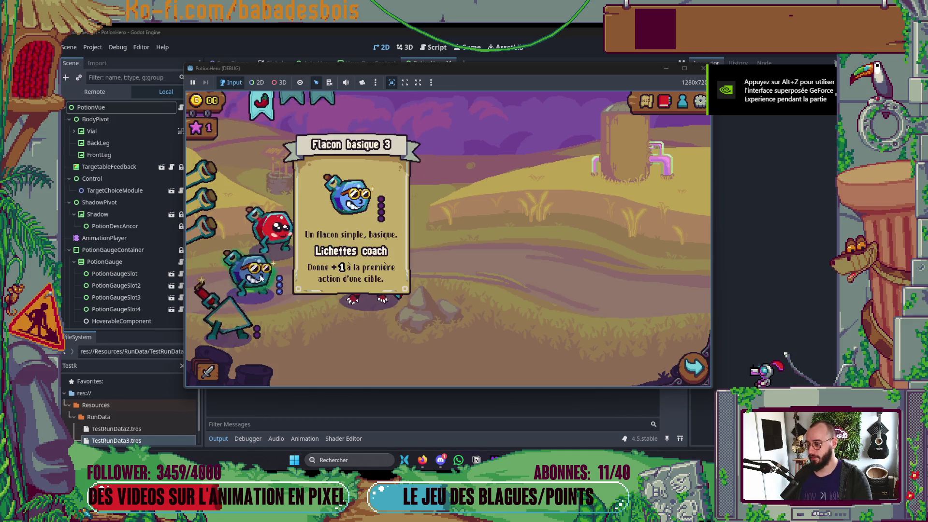
pyautogui.moveTo(414, 271)
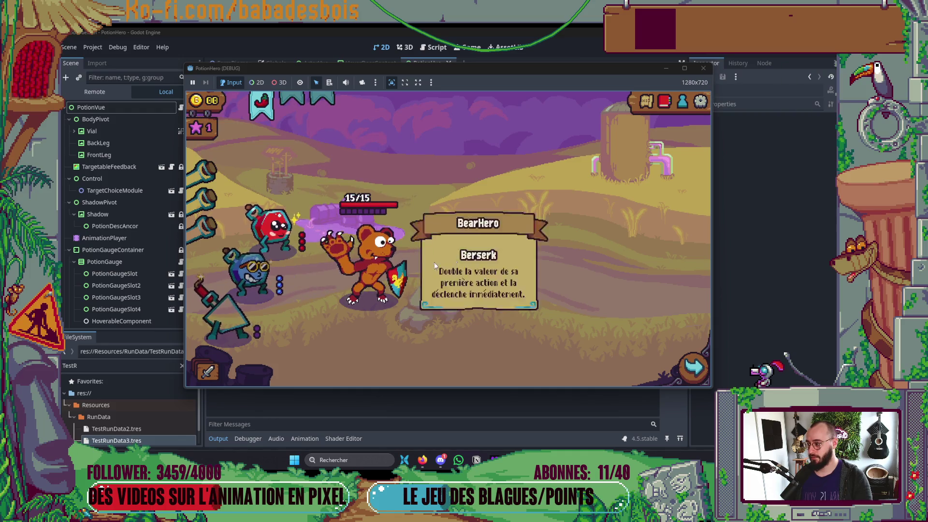
pyautogui.click(704, 68)
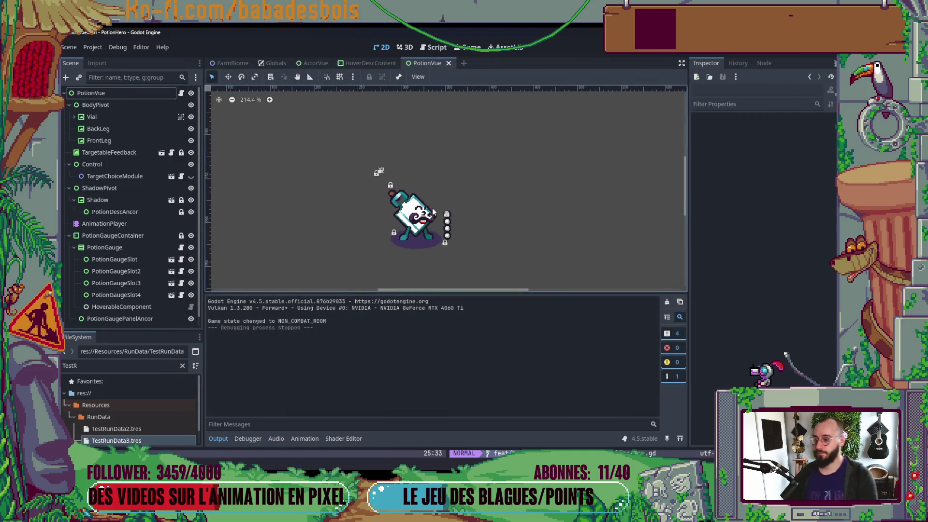
pyautogui.hotkey('alt', 'Tab')
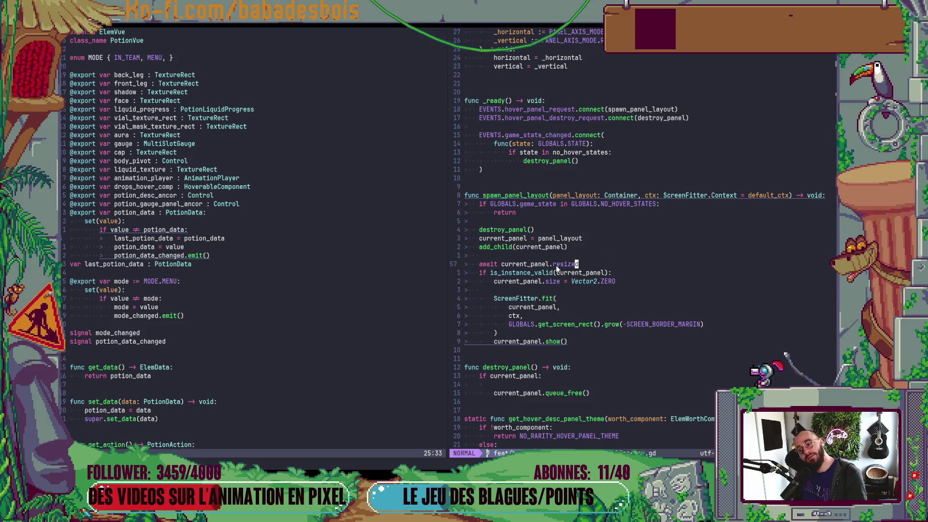
pyautogui.press('v')
pyautogui.press('i')
pyautogui.press('w')
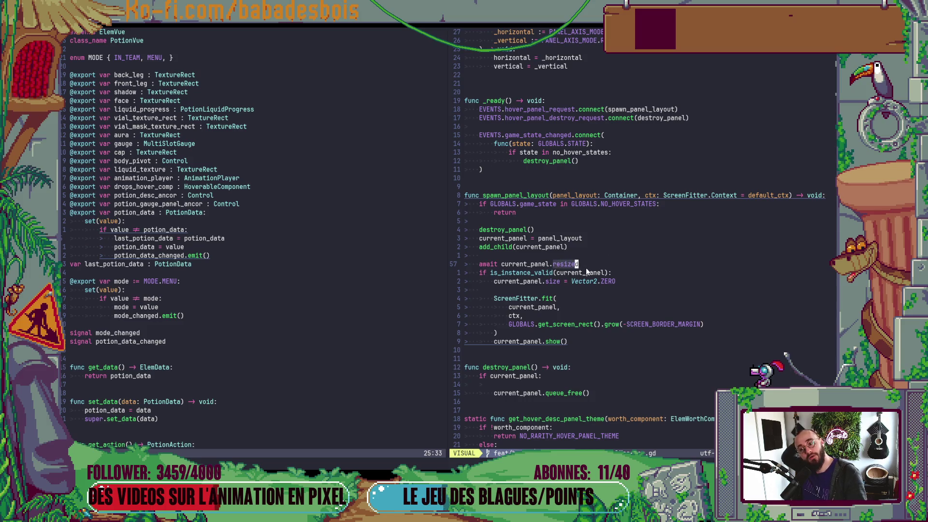
pyautogui.scroll(-2, 586, 268)
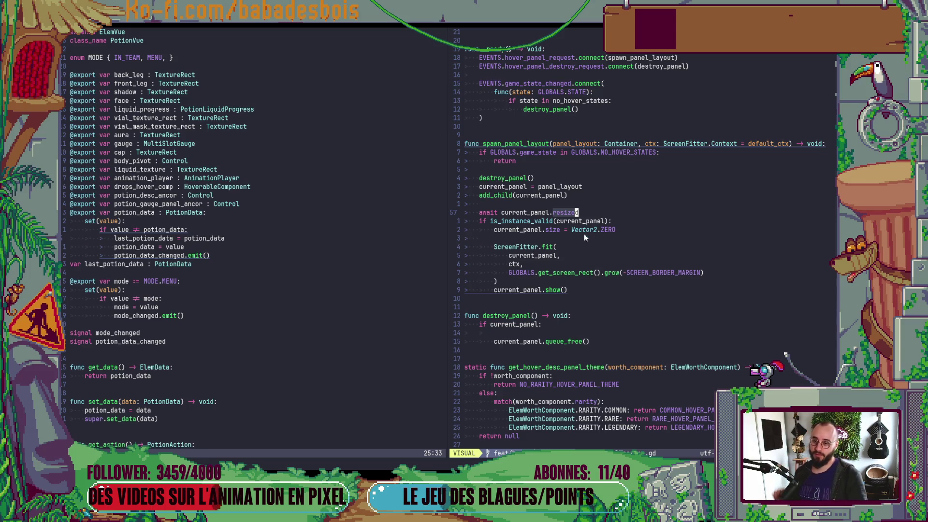
pyautogui.press('Escape')
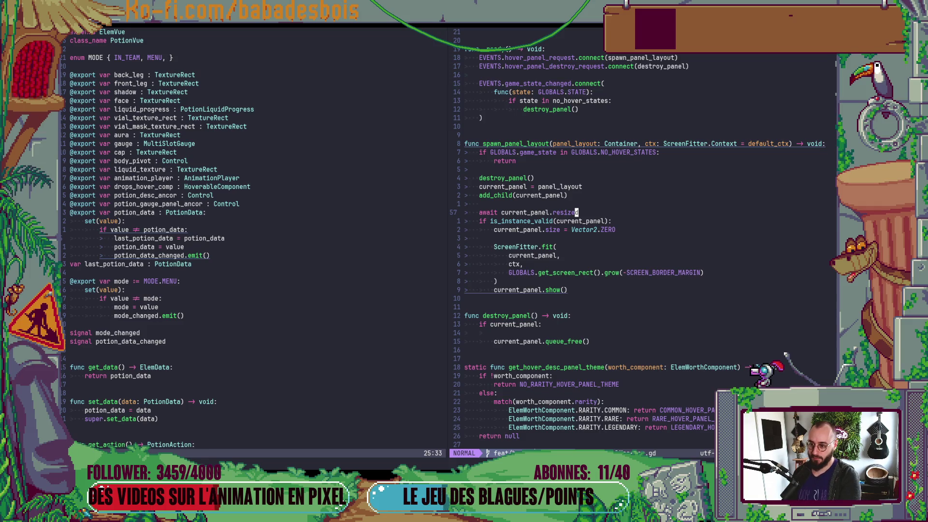
# Paste the current_panel.size = Vector2.ZERO line above the resized await and fix its indentation.
pyautogui.click(599, 230)
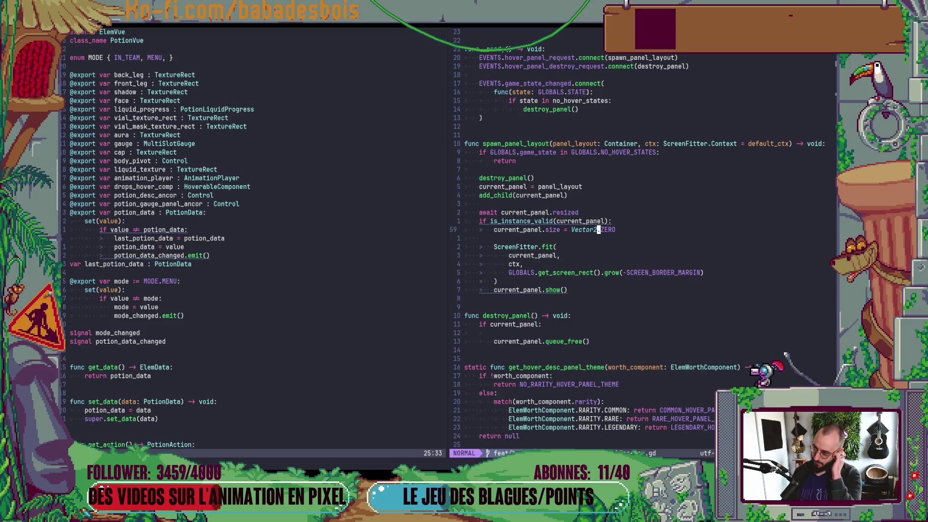
pyautogui.click(556, 247)
pyautogui.click(577, 212)
pyautogui.click(466, 204)
pyautogui.press('p')
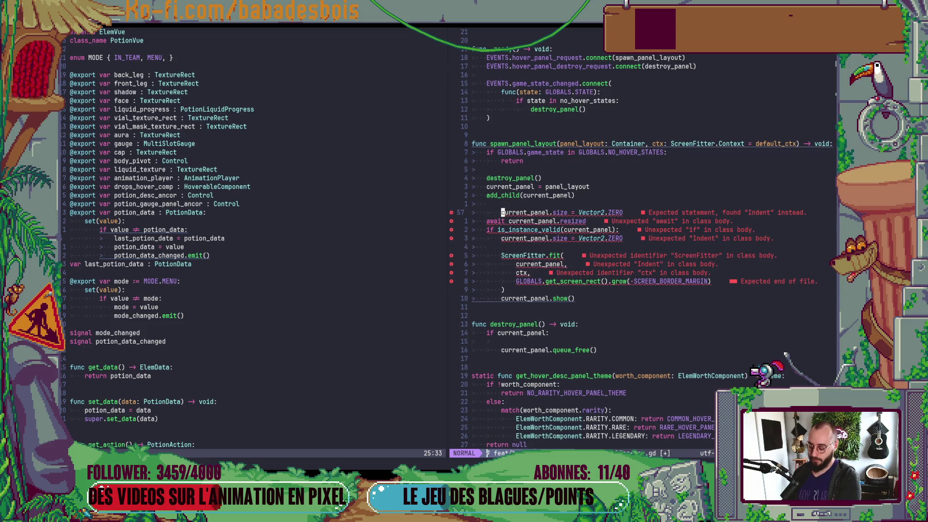
pyautogui.hotkey('shift', 'v')
pyautogui.press('less')
pyautogui.press('j')
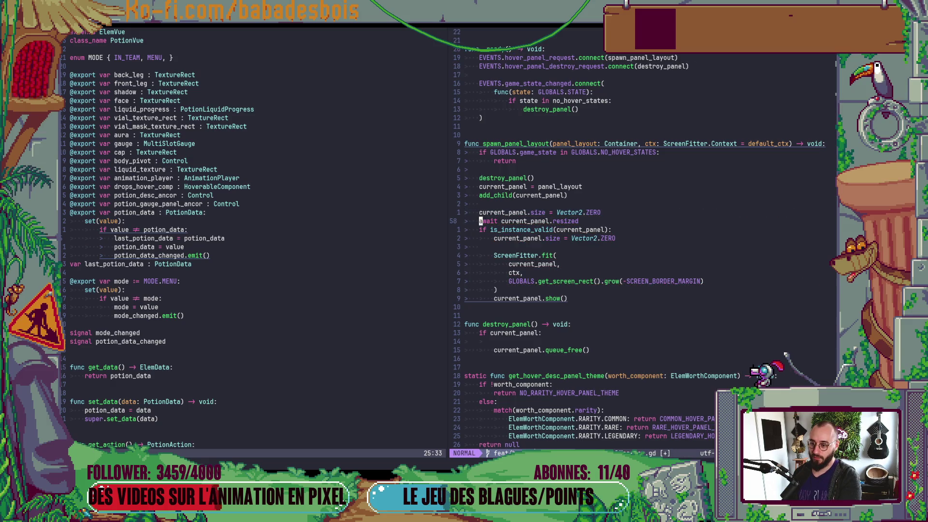
pyautogui.press('k')
pyautogui.press('j')
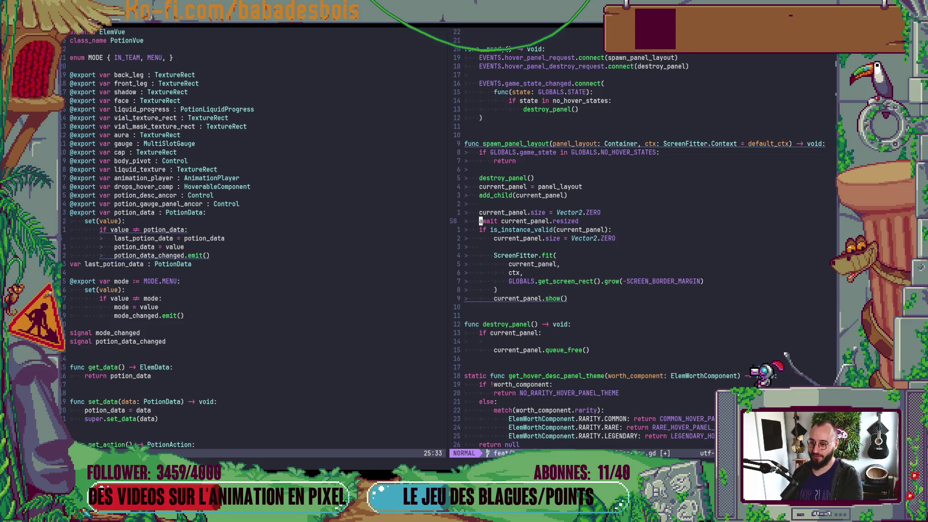
# Delete the await line and undo, then remove the Vector2.ZERO size reset line and save.
pyautogui.press('d')
pyautogui.press('d')
pyautogui.write(':w')
pyautogui.press('Return')
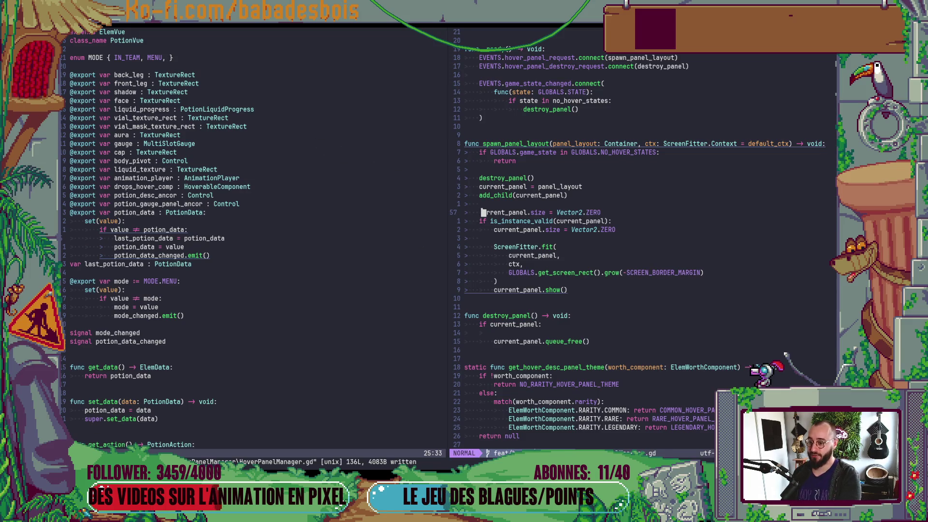
pyautogui.press('u')
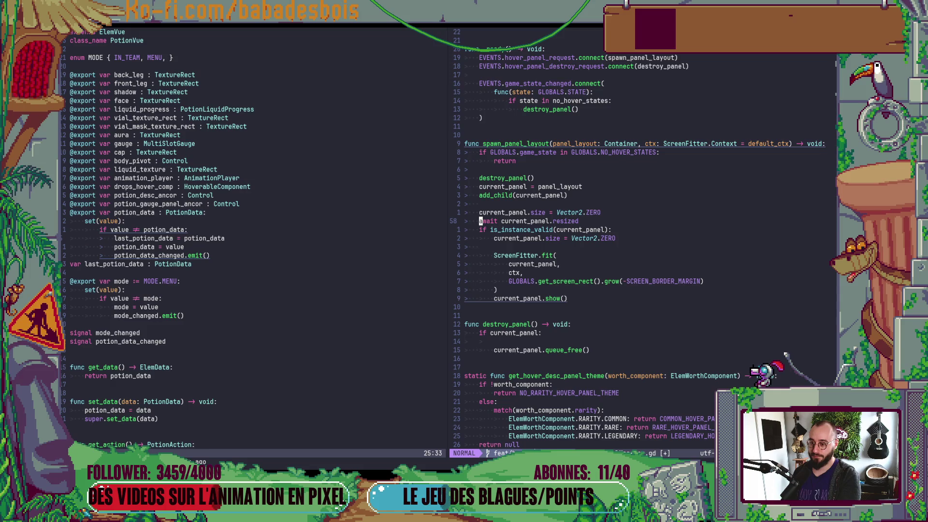
pyautogui.press('k')
pyautogui.press('d')
pyautogui.press('d')
pyautogui.write(':w')
pyautogui.press('Return')
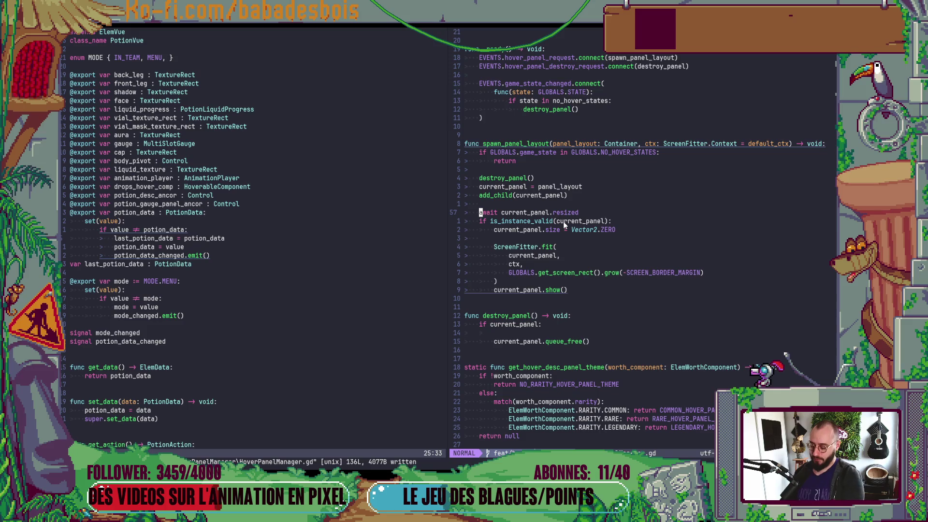
# Remove the resized await and is_instance_valid check, unindent the panel block, save, and launch the game.
pyautogui.press('d')
pyautogui.press('d')
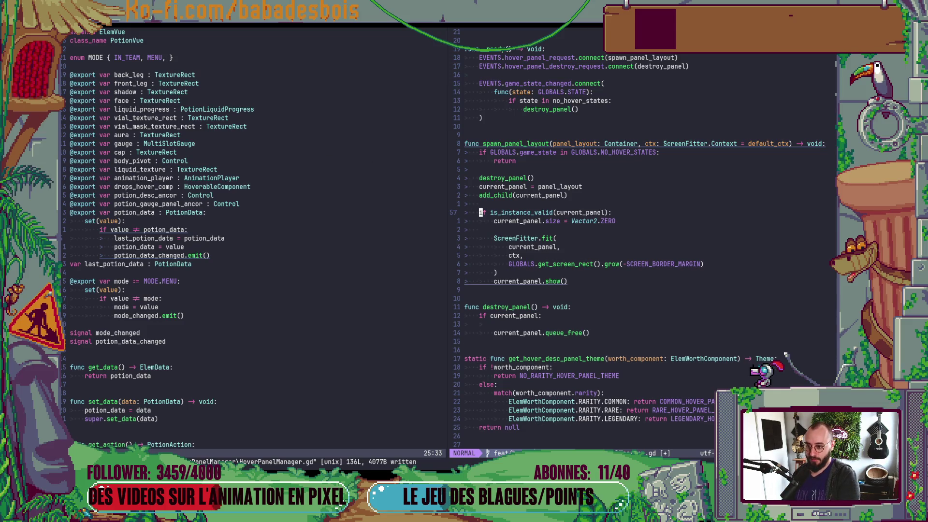
pyautogui.press('d')
pyautogui.press('d')
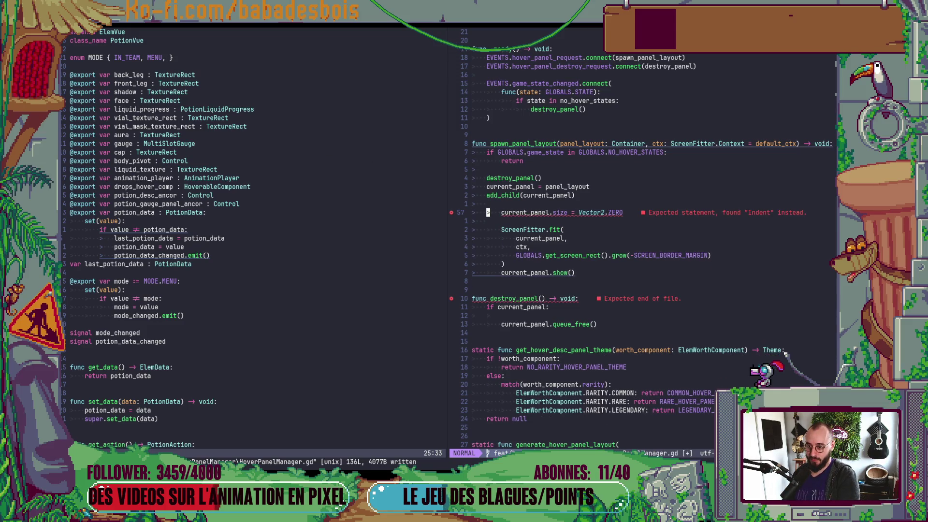
pyautogui.press('V')
pyautogui.press('j')
pyautogui.press('j')
pyautogui.press('j')
pyautogui.press('less')
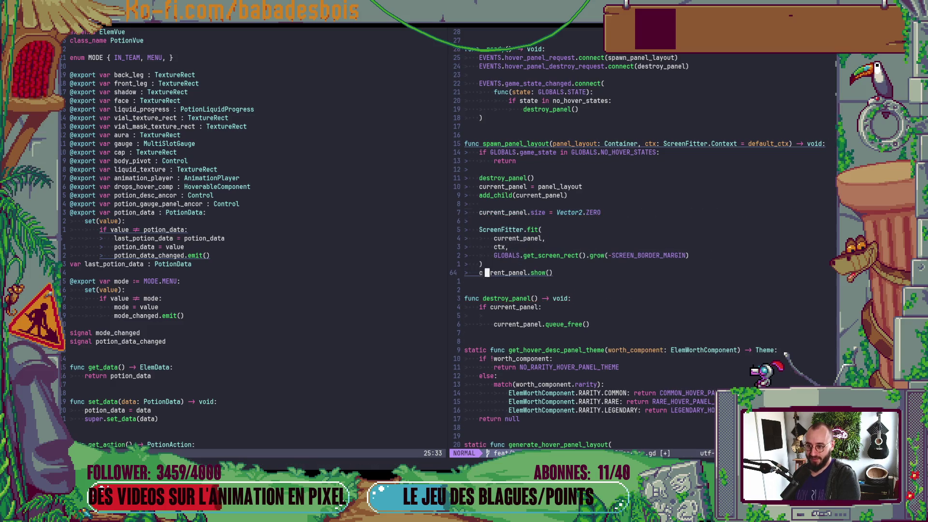
pyautogui.hotkey('alt', 'Tab')
pyautogui.press('F5')
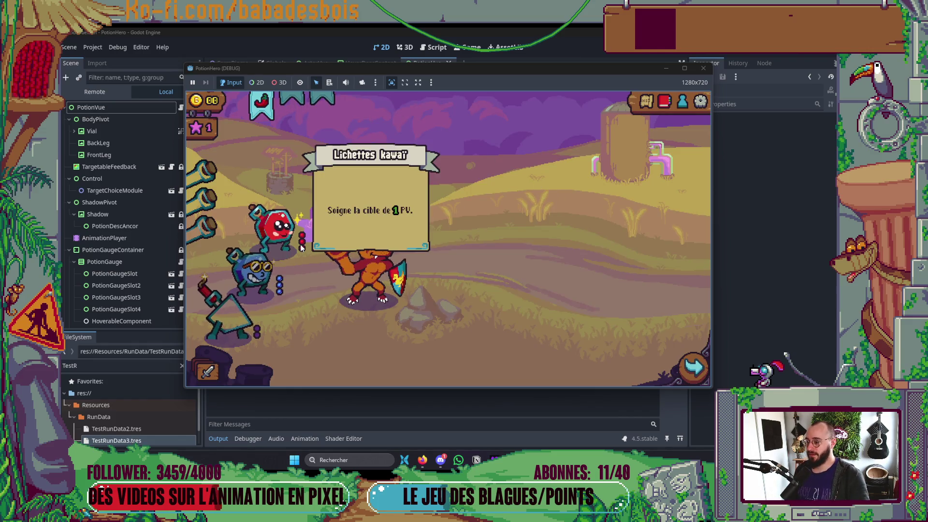
# Check the Flacon basique 3 hover panel in the running game, then return to Neovim.
pyautogui.moveTo(286, 236)
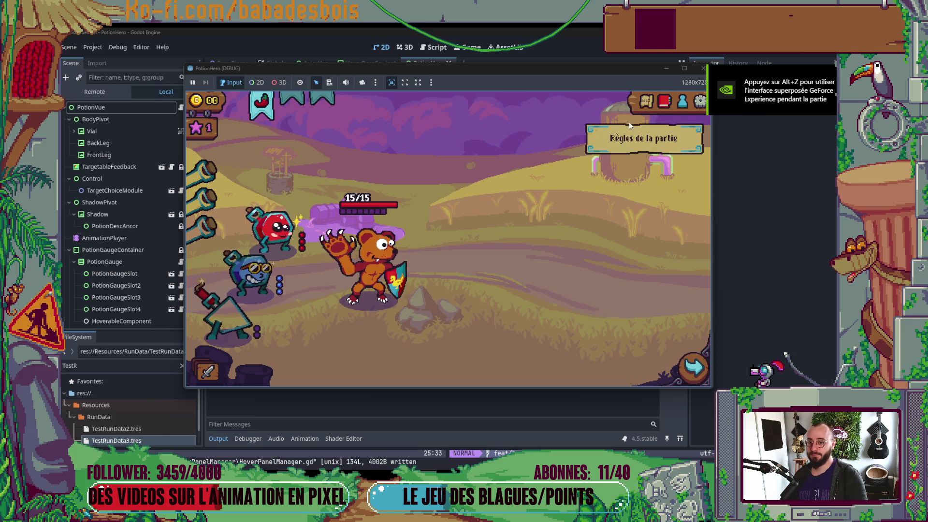
pyautogui.hotkey('alt', 'Tab')
pyautogui.press('Tab')
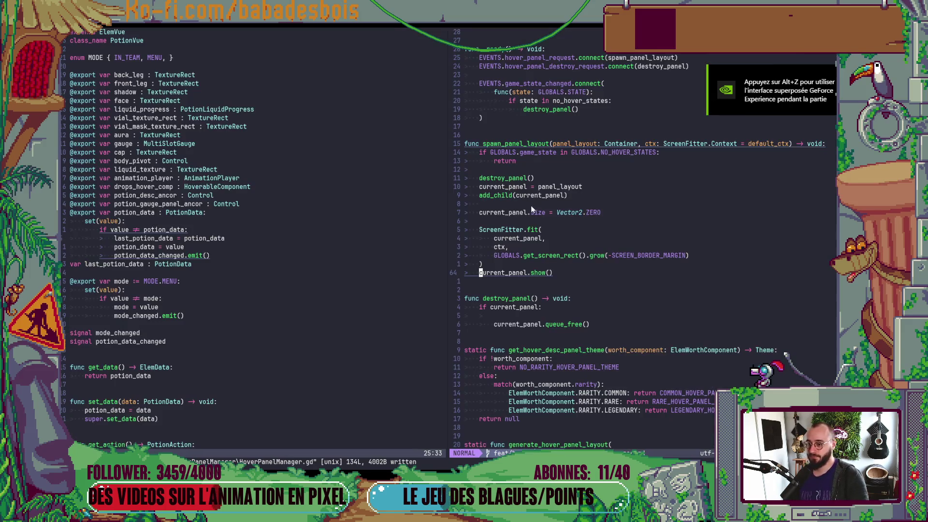
# Wrap the size/fit/show block in 'if is_instance_valid(current_panel):' and save the script.
pyautogui.click(533, 214)
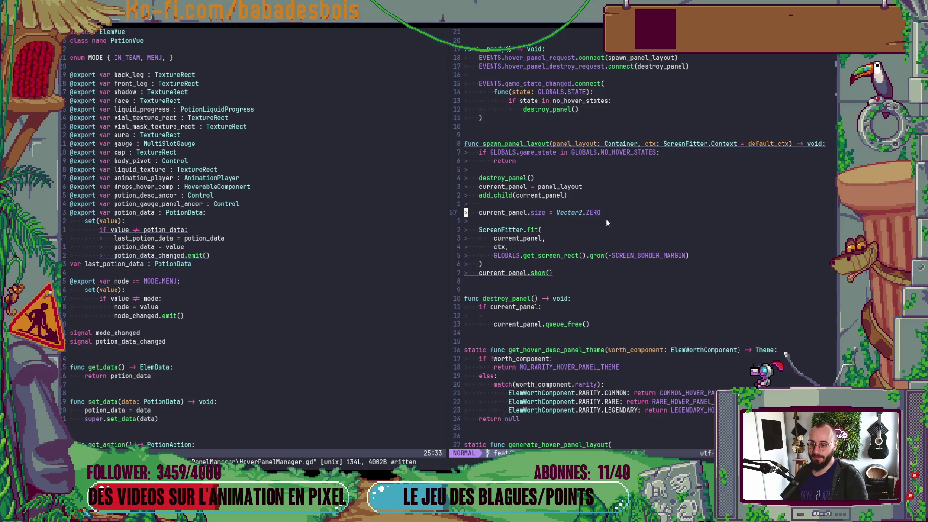
pyautogui.press('v')
pyautogui.press('i')
pyautogui.press('w')
pyautogui.click(505, 218)
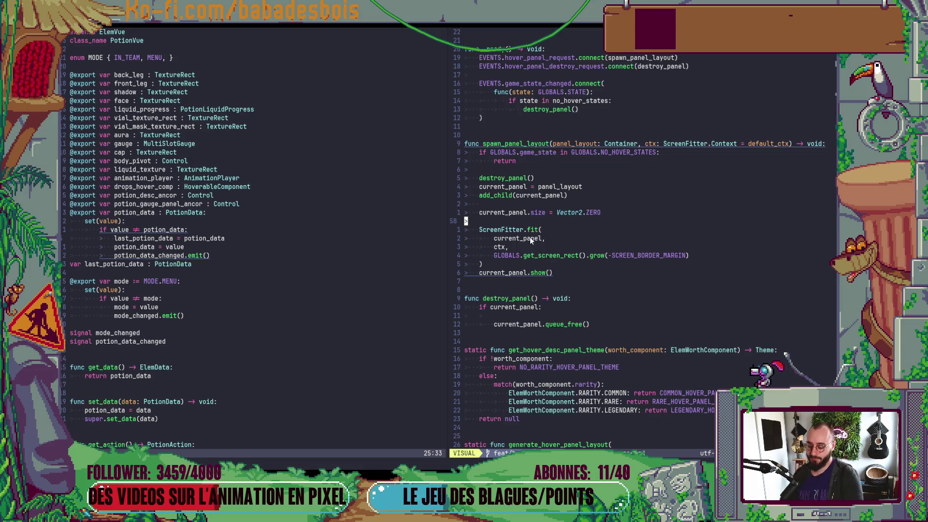
pyautogui.press('Escape')
pyautogui.write('if is_instance_valid(current_panel):')
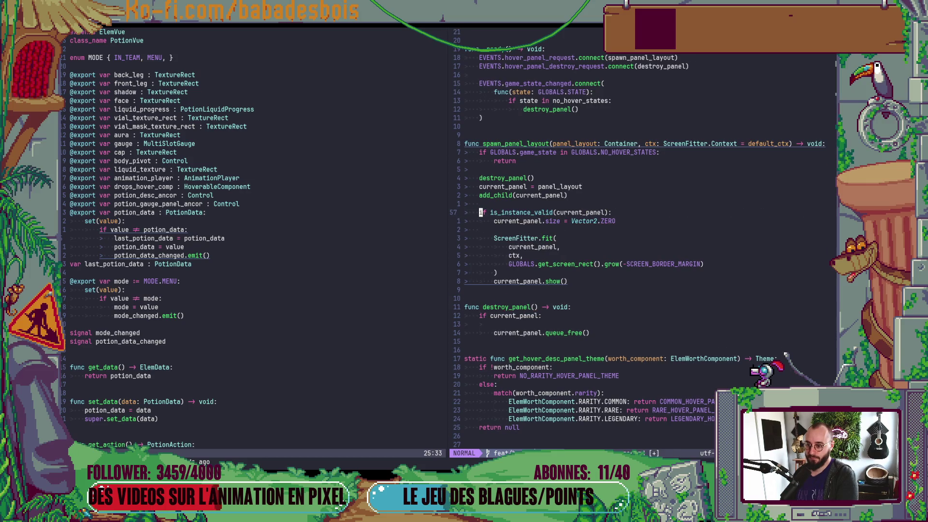
pyautogui.write('P:w')
pyautogui.press('Return')
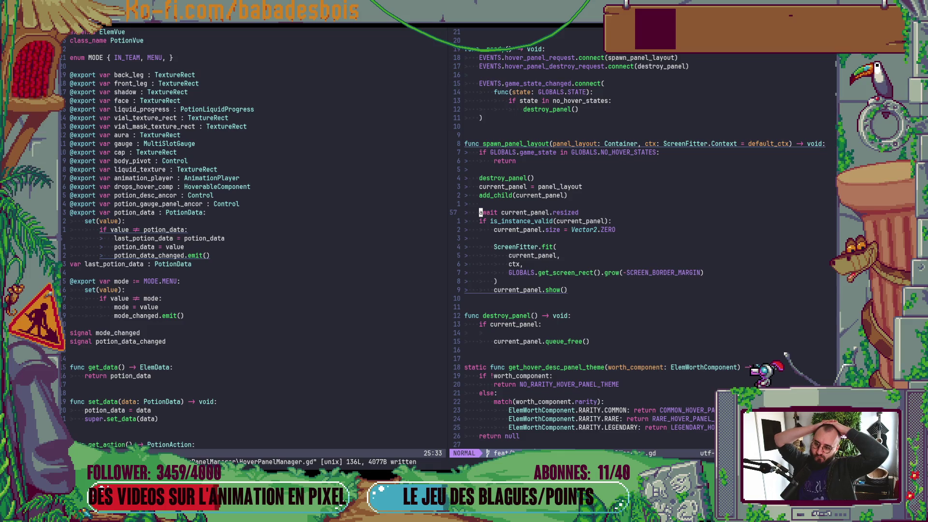
# Change the await from current_panel.resized to get_tree().process_frame and save with :w.
pyautogui.press('l')
pyautogui.press('l')
pyautogui.press('l')
pyautogui.hotkey('shift', 'c')
pyautogui.write('po')
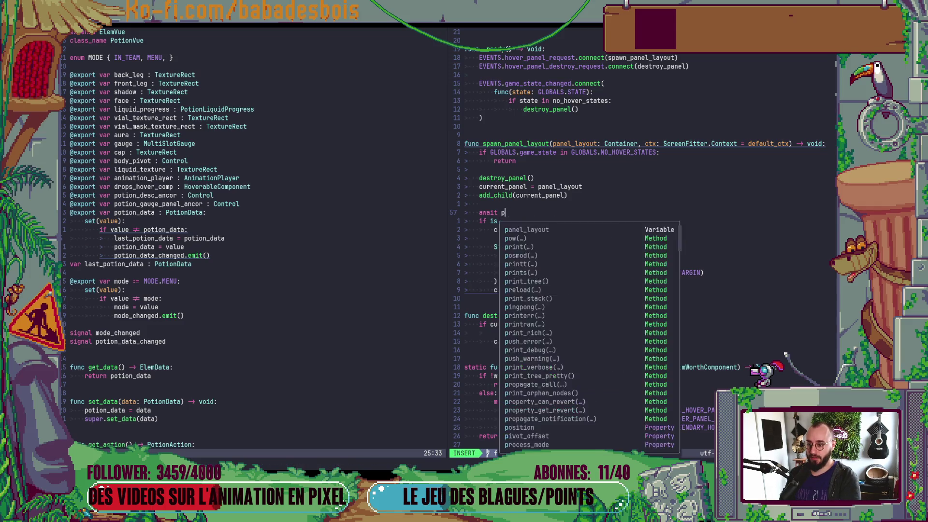
pyautogui.press('BackSpace')
pyautogui.press('BackSpace')
pyautogui.write('get_')
pyautogui.write('tree().p')
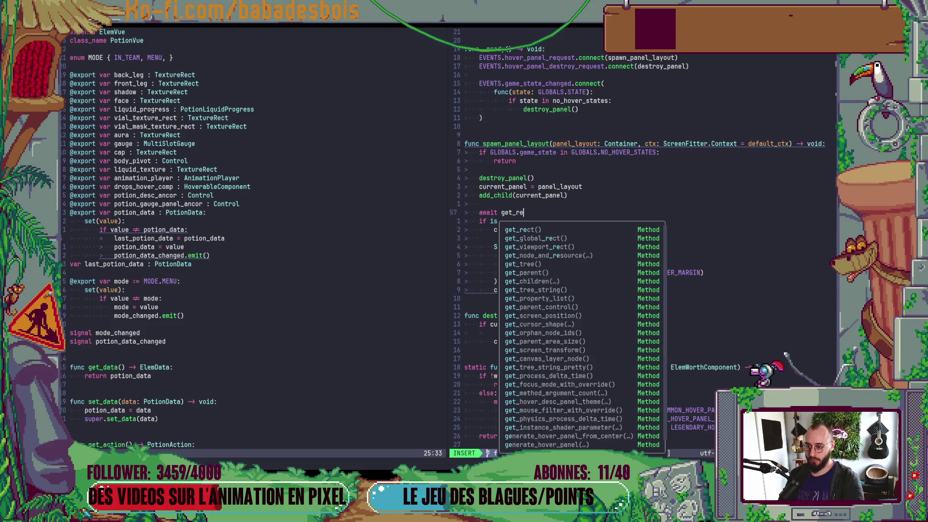
pyautogui.press('Down')
pyautogui.press('Down')
pyautogui.press('Down')
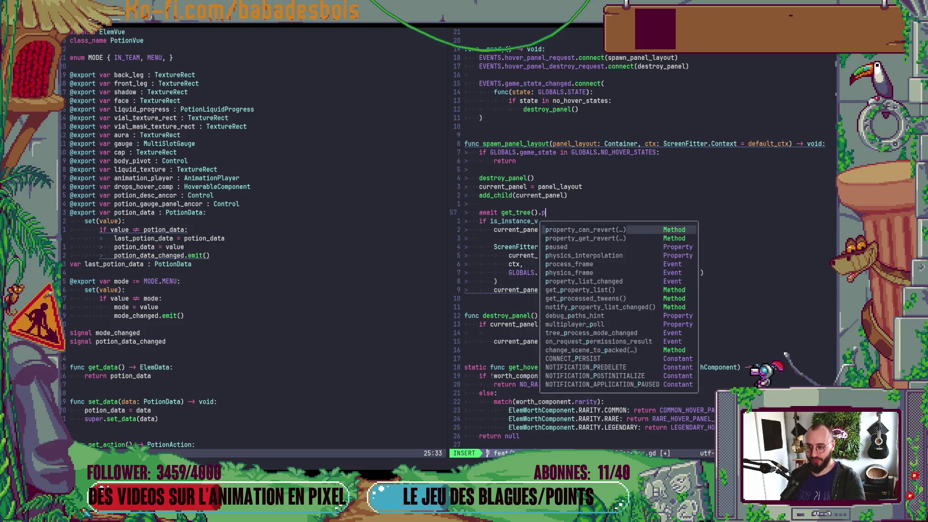
pyautogui.press('Up')
pyautogui.press('Return')
pyautogui.press('Escape')
pyautogui.write(':w')
pyautogui.press('Return')
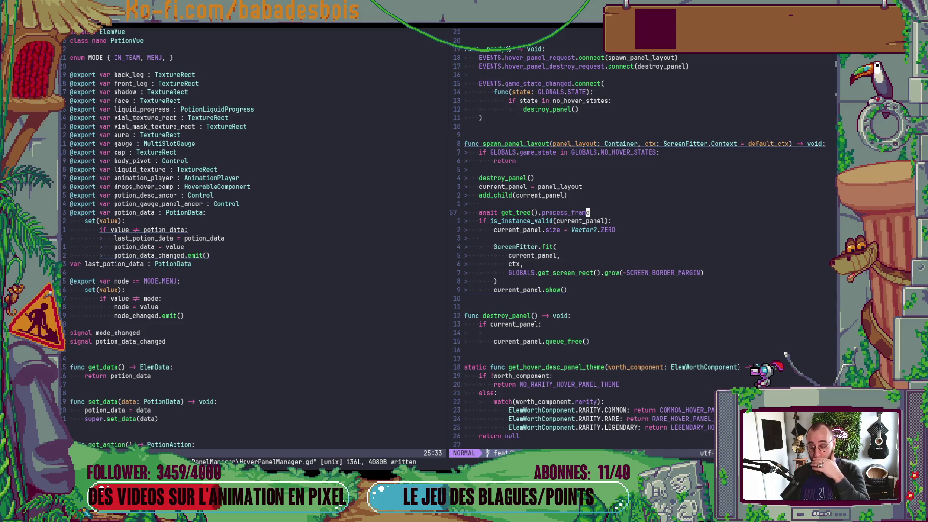
# Copy the size reset line and move between it and the fit call.
pyautogui.press('j')
pyautogui.press('j')
pyautogui.hotkey('shift', 'v')
pyautogui.press('y')
pyautogui.press('j')
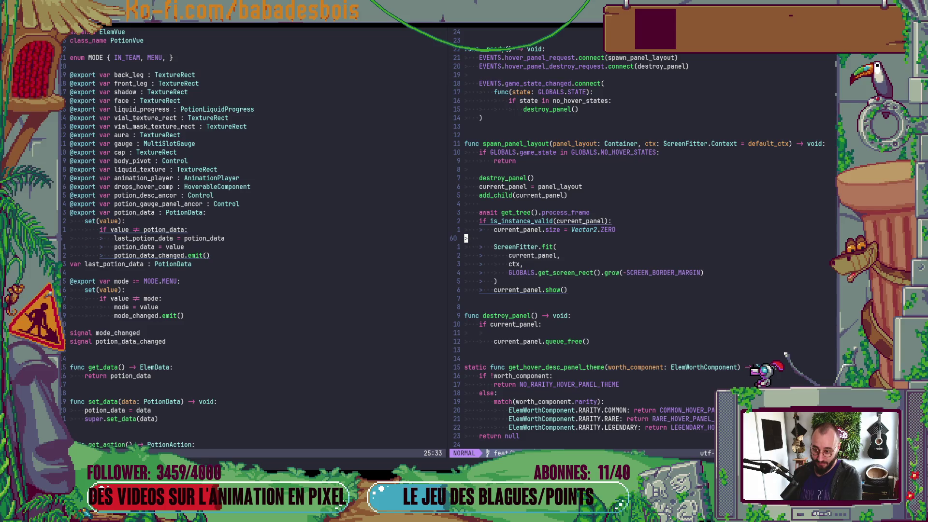
pyautogui.press('j')
pyautogui.press('j')
pyautogui.press('$')
pyautogui.press('k')
pyautogui.press('k')
pyautogui.press('k')
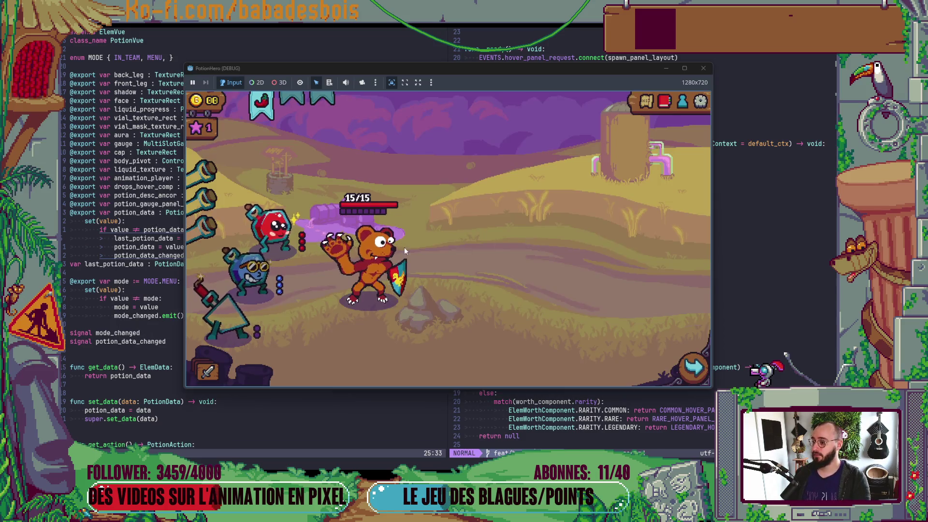
# Check the Lichettes kawaï and blue Flacon basique 3 hover cards, then bring up the window switcher.
pyautogui.moveTo(279, 236)
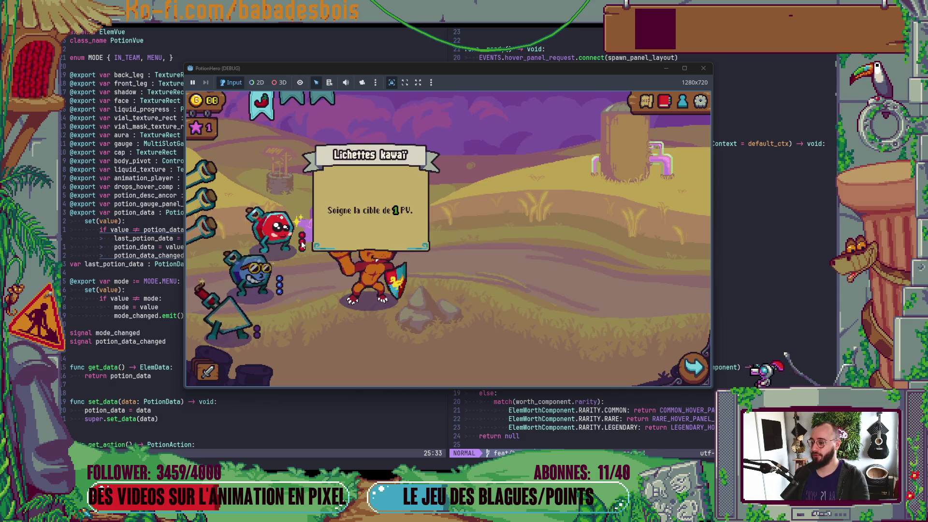
pyautogui.moveTo(302, 247)
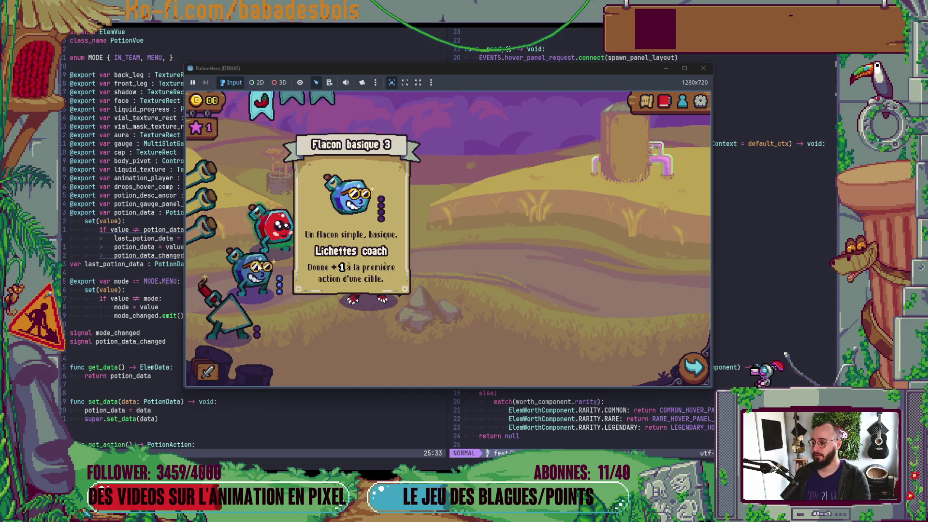
pyautogui.moveTo(283, 285)
pyautogui.hotkey('alt', 'Tab')
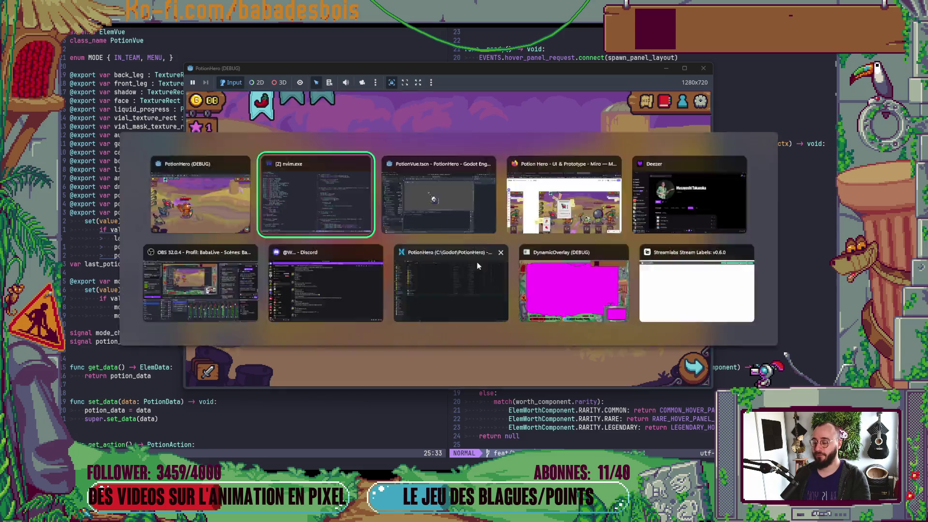
# Return to Neovim and place the cursor on the blank line under add_child.
pyautogui.click(556, 205)
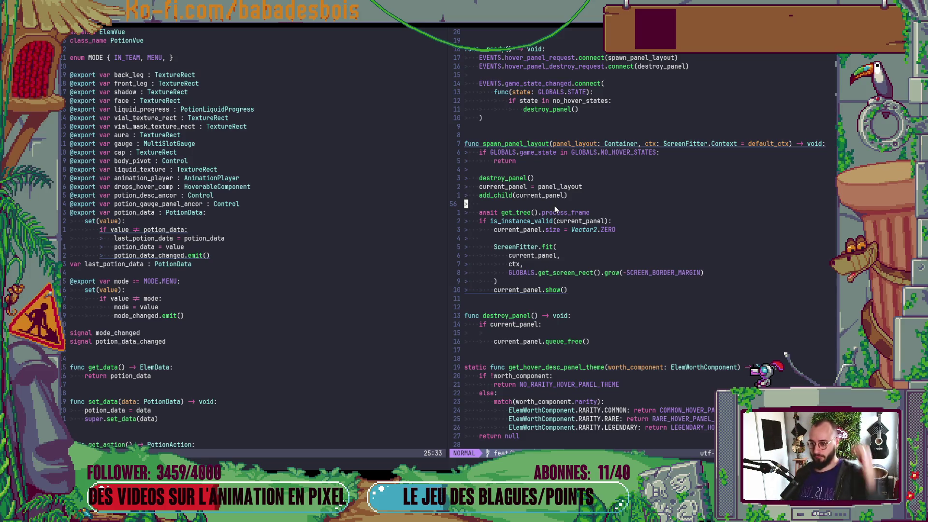
# Place the cursor on process_frame in the await line.
pyautogui.click(546, 213)
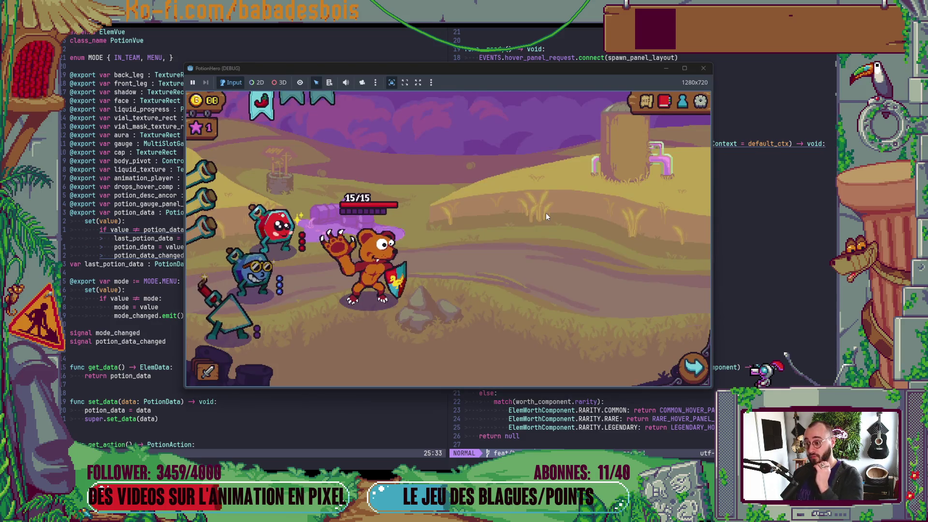
# Check the bear's Berserk, Lichettes coach and red Flacon basique 3 panels, targeting the bear with the red potion.
pyautogui.moveTo(338, 272)
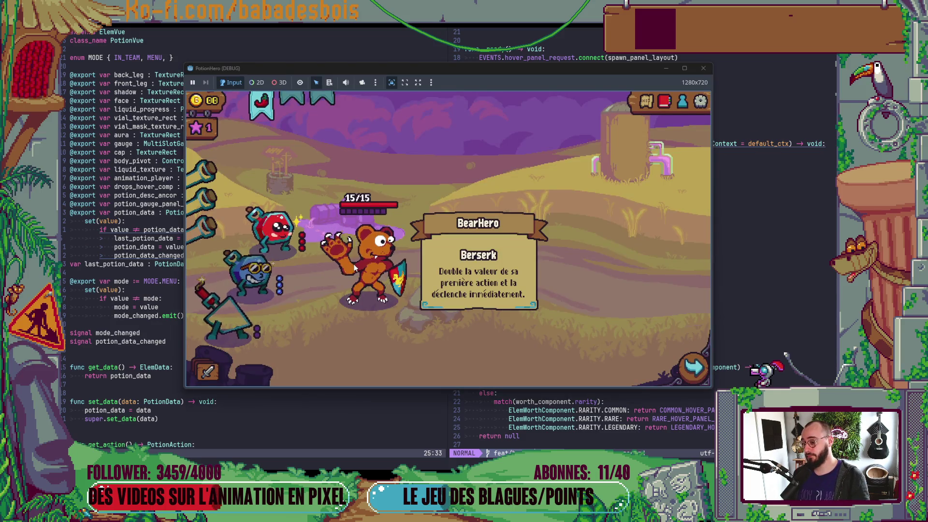
pyautogui.moveTo(271, 284)
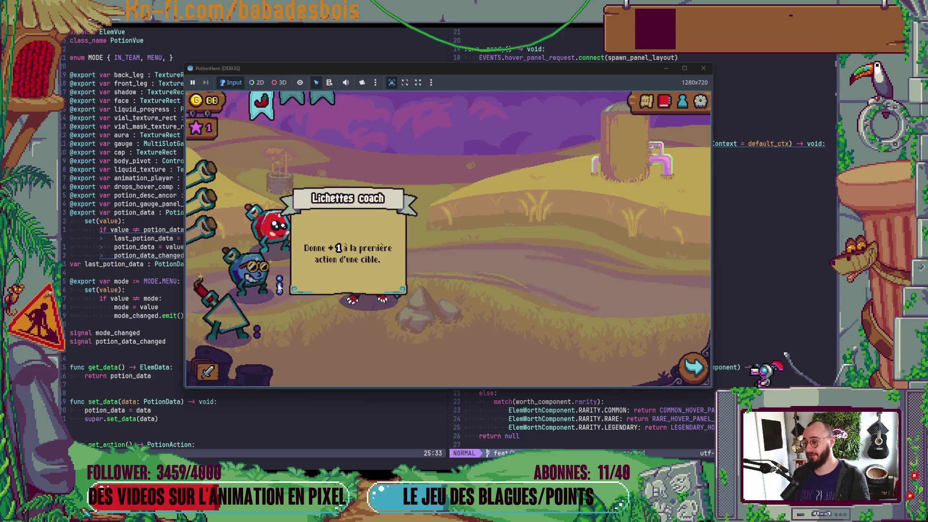
pyautogui.click(301, 242)
pyautogui.moveTo(280, 239)
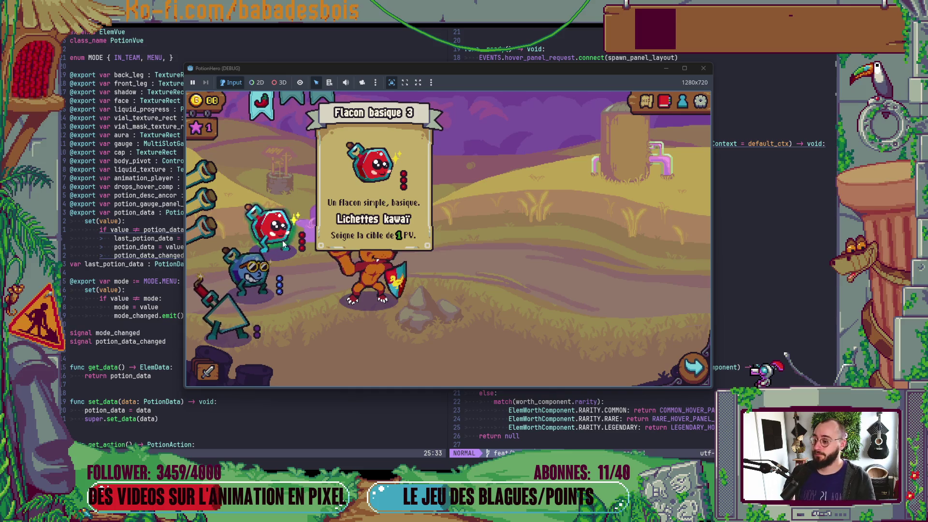
# Use the red potion on the bear, check the Carte du donjon and Paramètres tooltips, then close the game.
pyautogui.click(279, 239)
pyautogui.moveTo(290, 248)
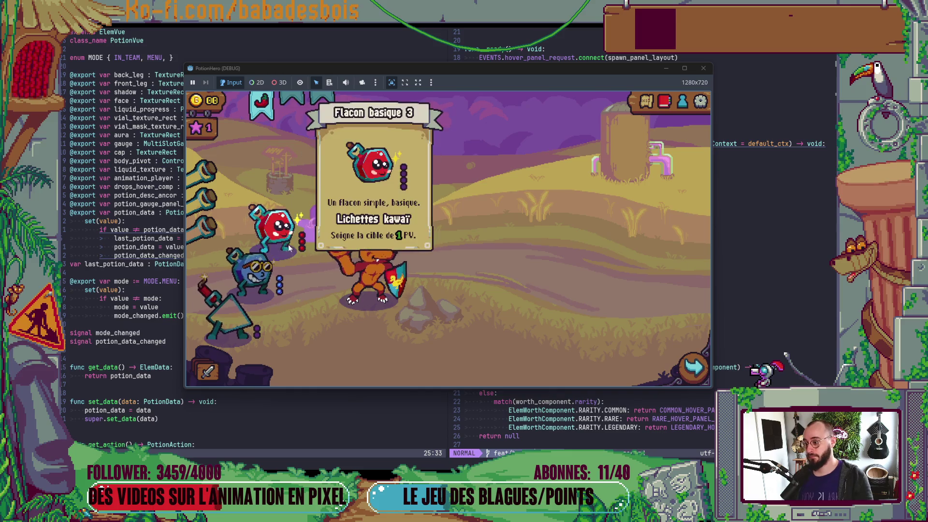
pyautogui.moveTo(278, 287)
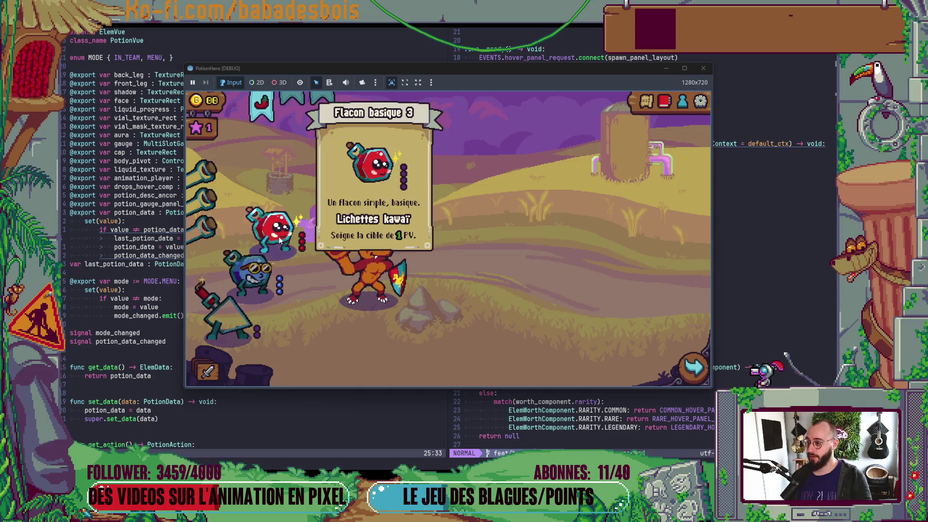
pyautogui.moveTo(200, 140)
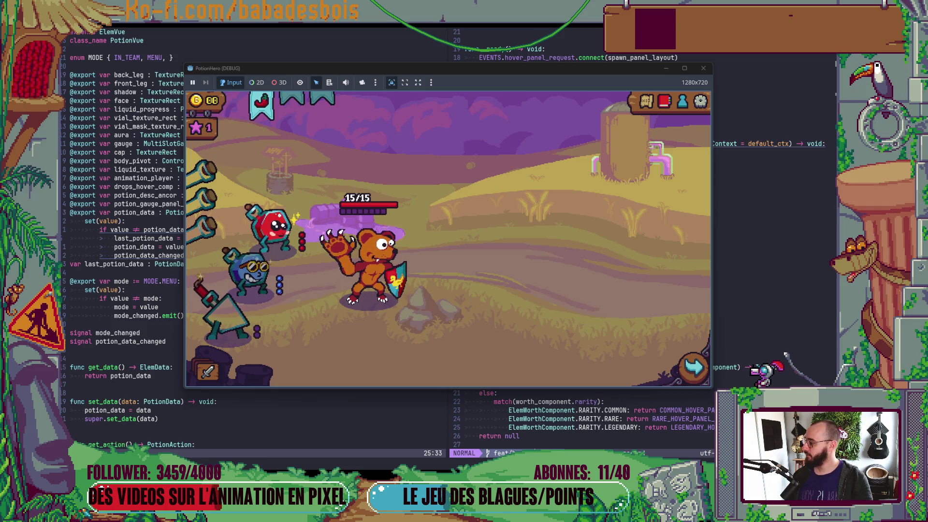
pyautogui.moveTo(348, 467)
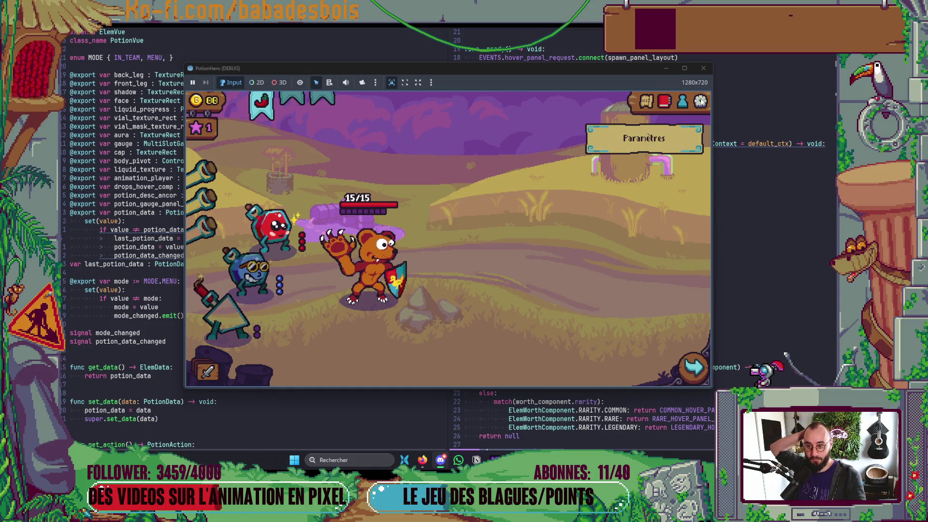
pyautogui.hotkey('alt', 'F4')
pyautogui.click(660, 131)
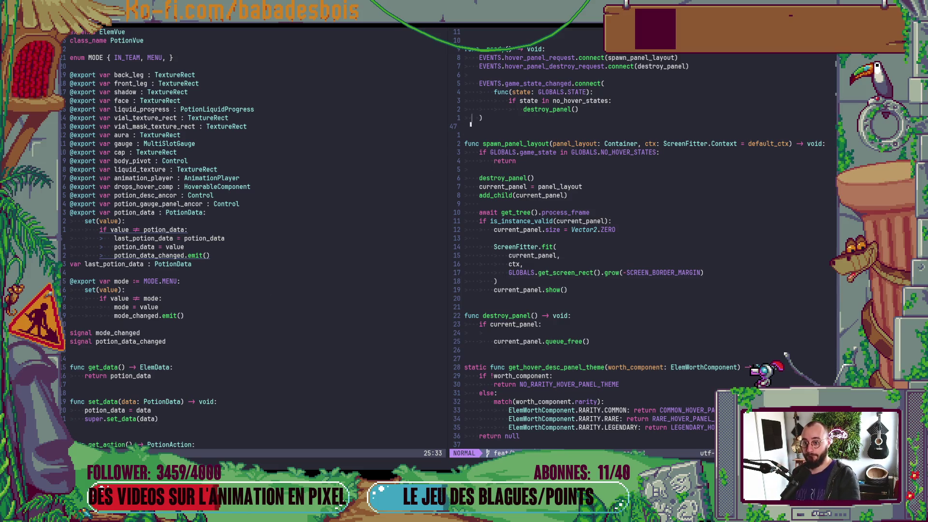
# In Godot, collapse the Output panel, enlarge FileSystem and clear its filter.
pyautogui.hotkey('alt', 'Tab')
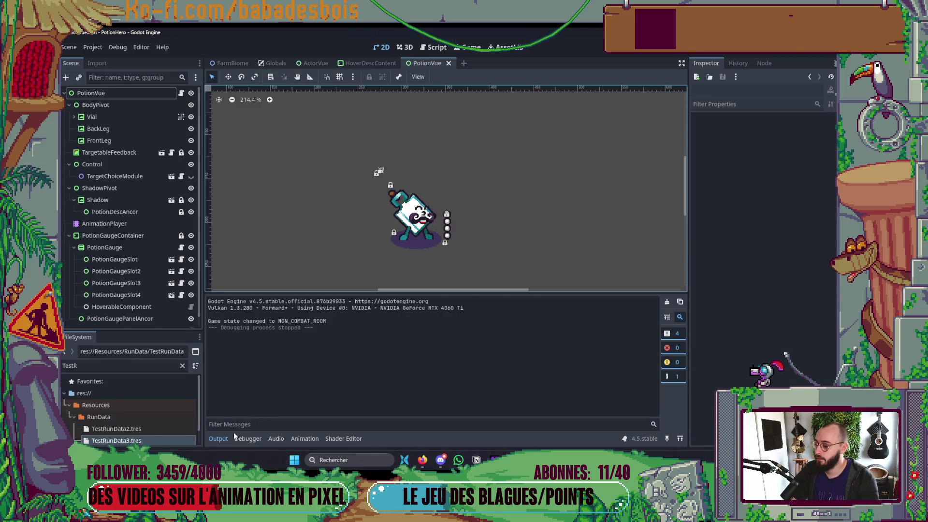
pyautogui.click(218, 439)
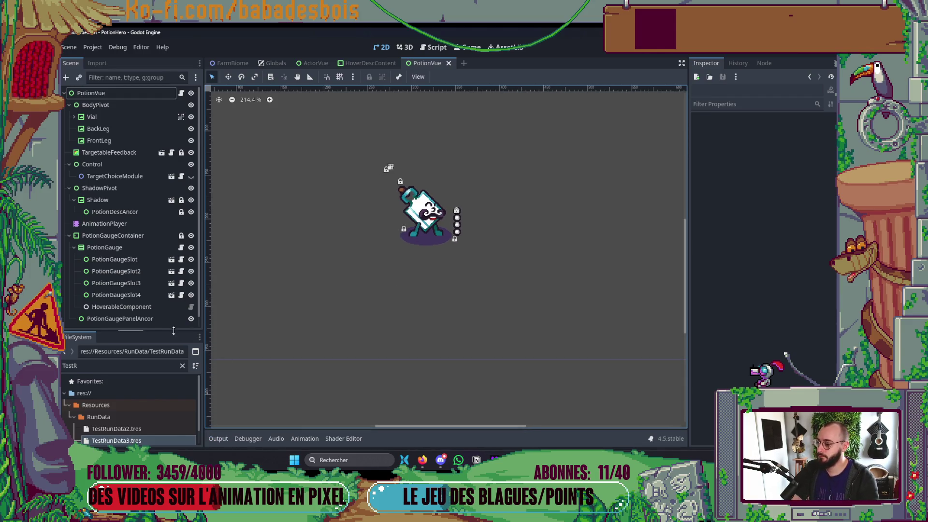
pyautogui.moveTo(175, 331); pyautogui.dragTo(189, 236)
pyautogui.click(183, 273)
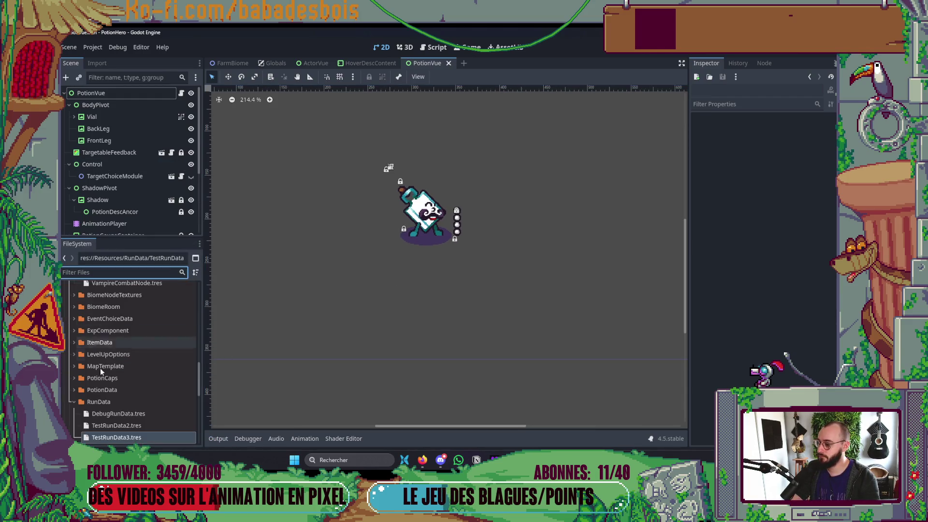
pyautogui.scroll(10, 106, 364)
pyautogui.moveTo(349, 260)
pyautogui.mouseDown()
pyautogui.moveTo(363, 303)
pyautogui.moveTo(500, 293)
pyautogui.moveTo(485, 290)
pyautogui.mouseUp()
# Run a quick PotionHero test of a hover panel, stop it, and bring up the Miro board.
pyautogui.press('F5')
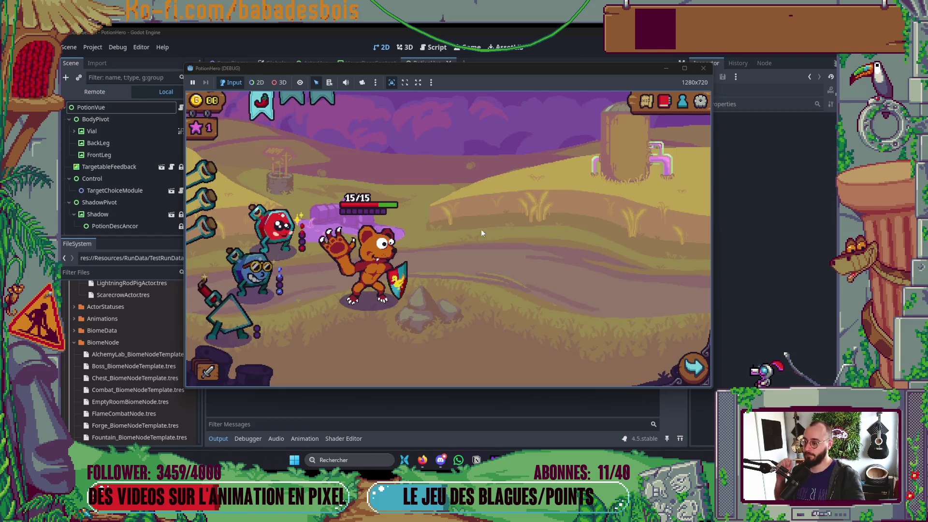
pyautogui.moveTo(301, 238)
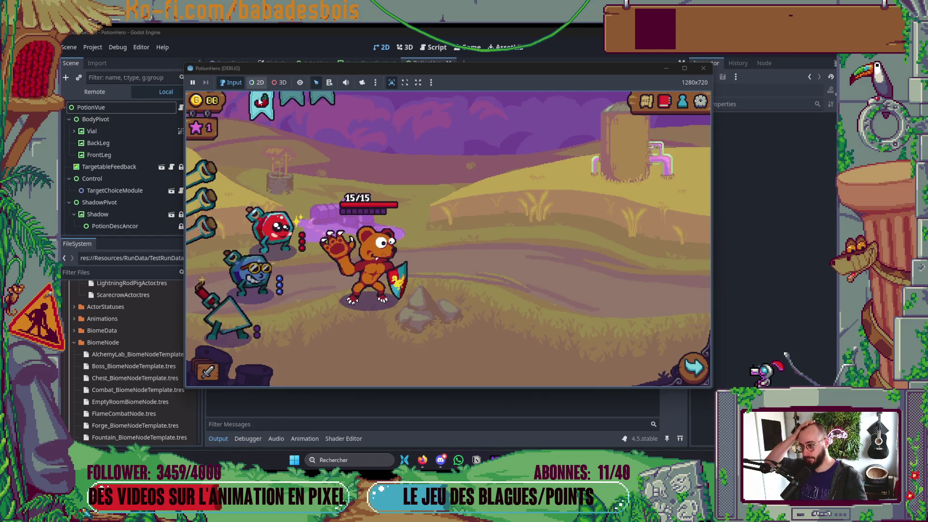
pyautogui.click(704, 68)
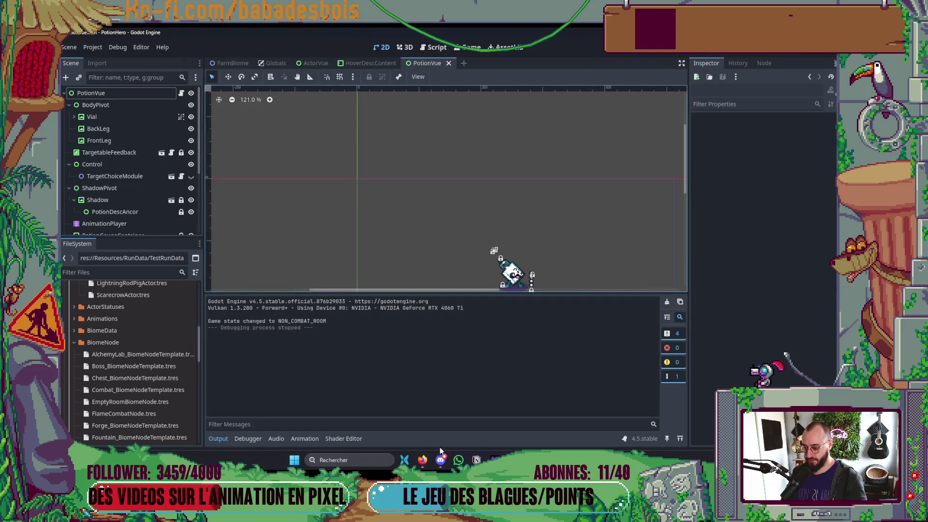
pyautogui.click(422, 460)
pyautogui.scroll(-3, 306, 290)
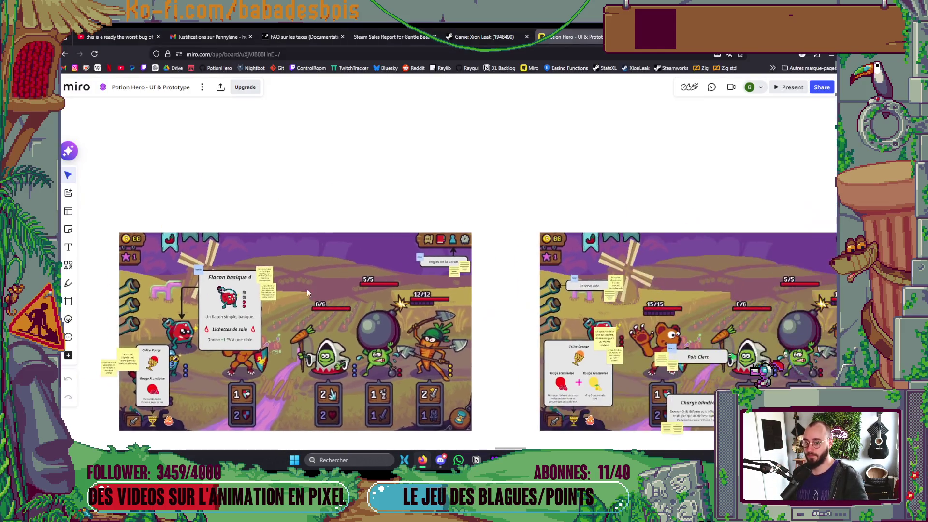
pyautogui.scroll(3, 358, 268)
pyautogui.hscroll(10, 357, 267)
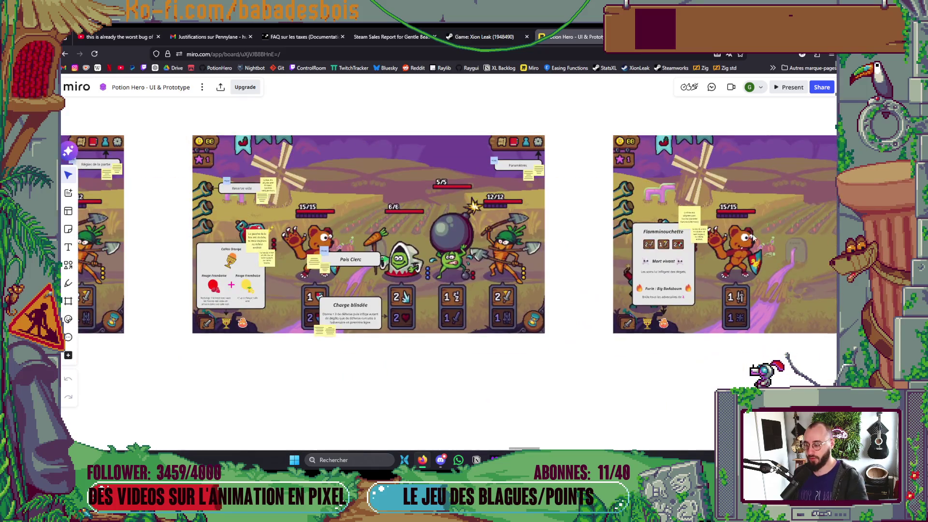
pyautogui.hscroll(10, 357, 249)
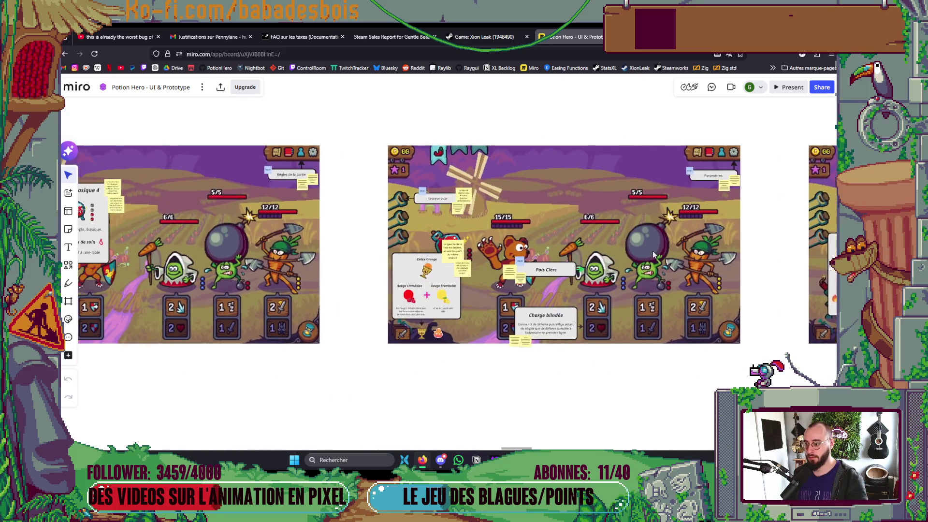
pyautogui.hscroll(10, 285, 251)
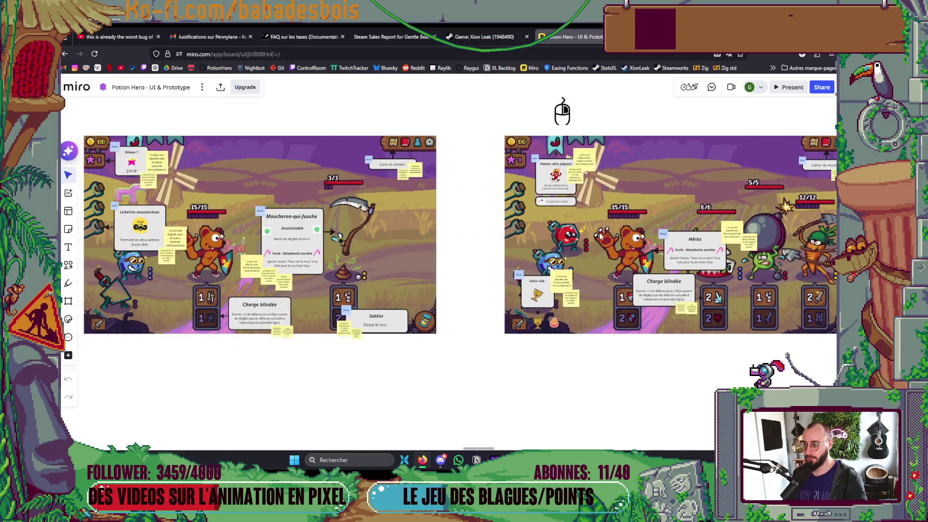
pyautogui.scroll(5, 554, 224)
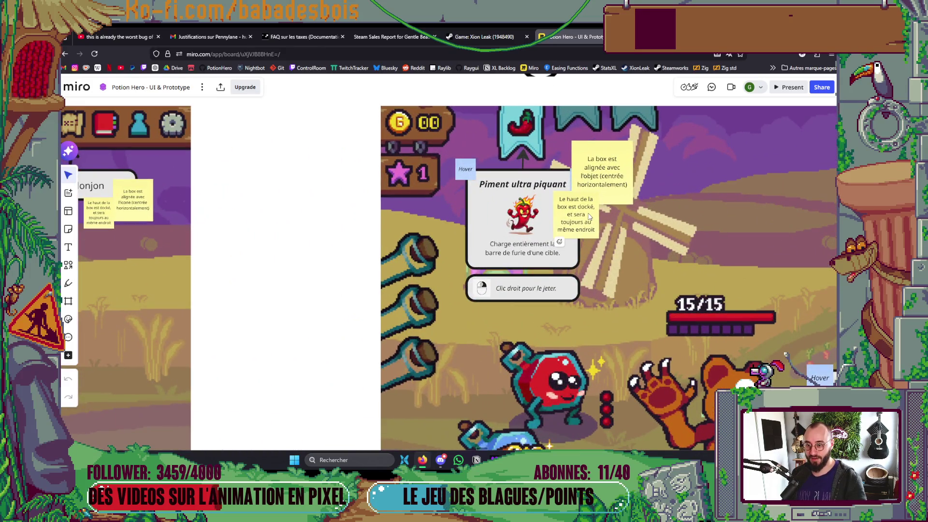
pyautogui.hotkey('alt', 'Tab')
pyautogui.press('Tab')
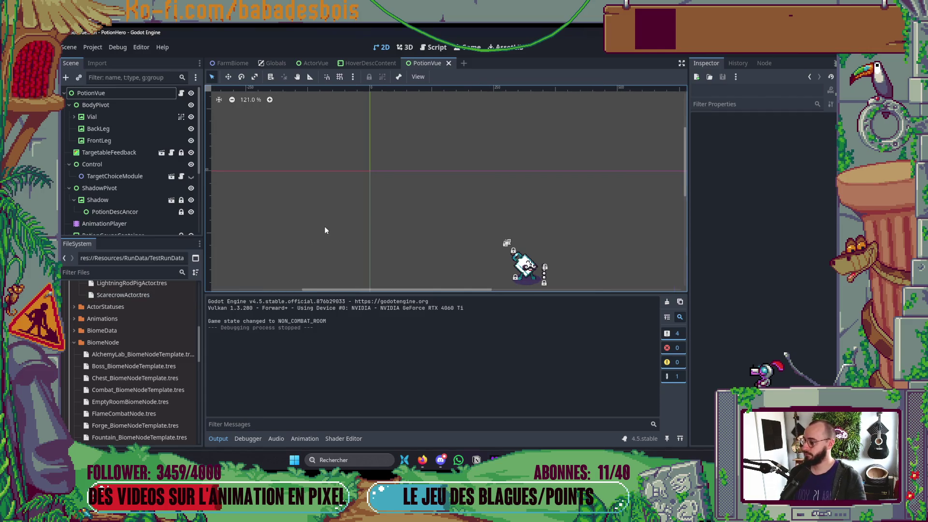
# Open the ItemVue scene with the quick scene picker.
pyautogui.hotkey('ctrl', 'shift', 'o')
pyautogui.write('Item')
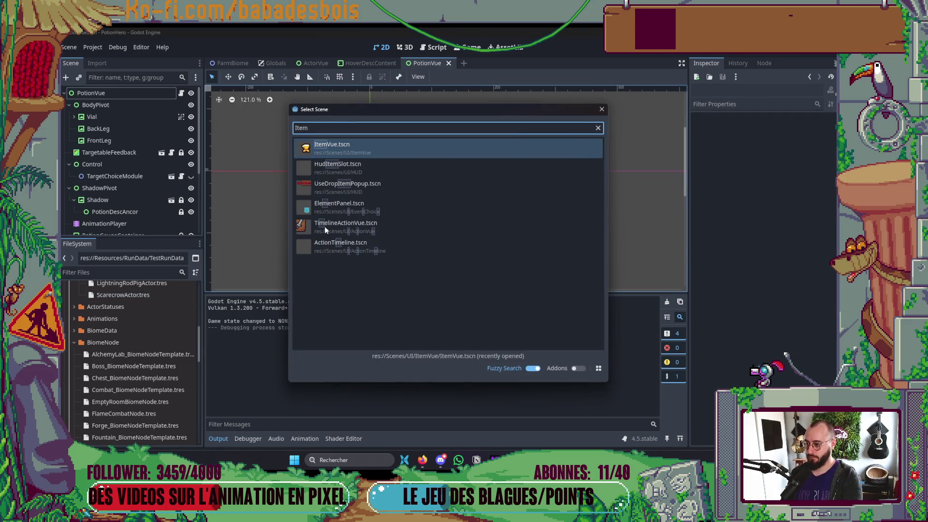
pyautogui.press('Return')
pyautogui.scroll(-2, 339, 185)
pyautogui.scroll(1, 339, 184)
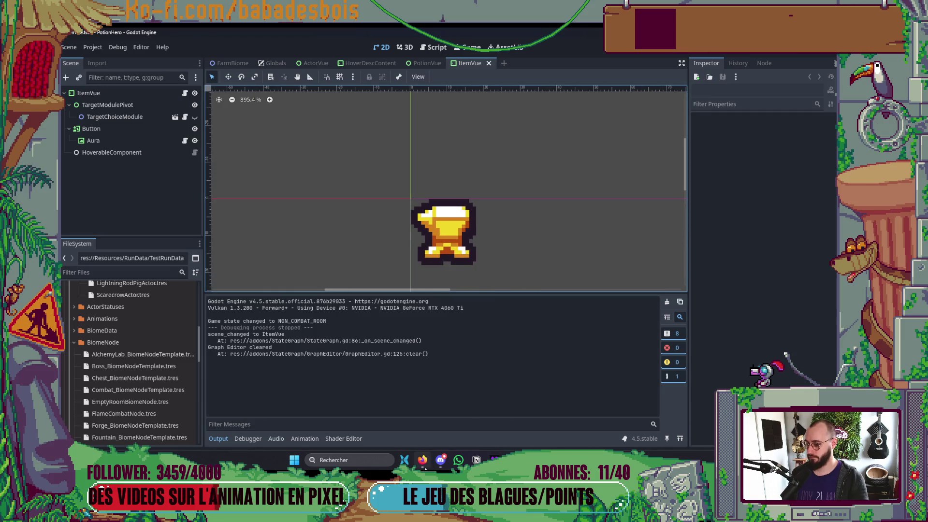
# Return from the browser's Miro board to Godot and collapse the output log panel.
pyautogui.click(424, 459)
pyautogui.click(422, 460)
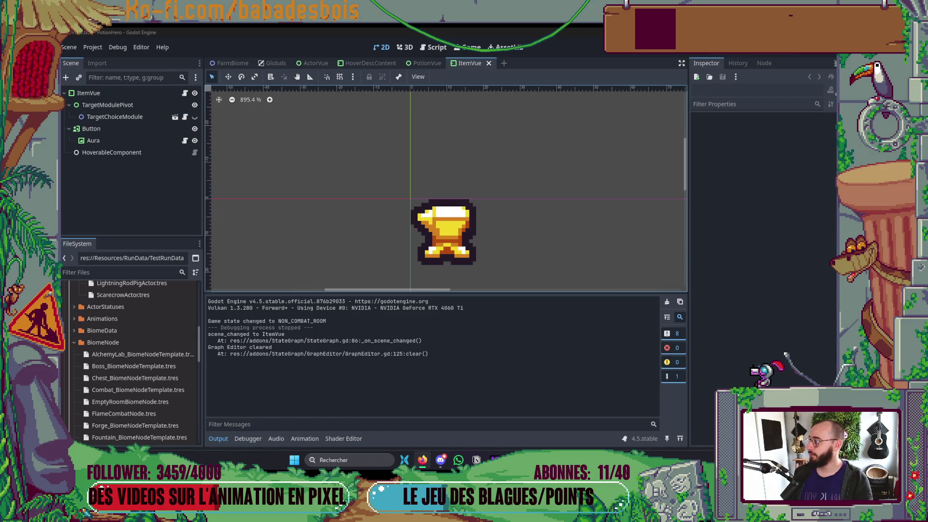
pyautogui.click(423, 460)
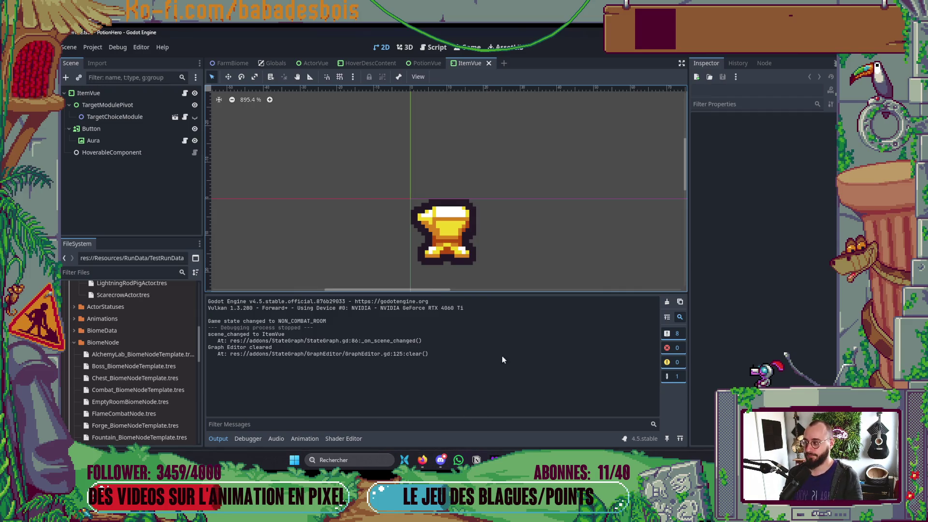
pyautogui.moveTo(603, 460)
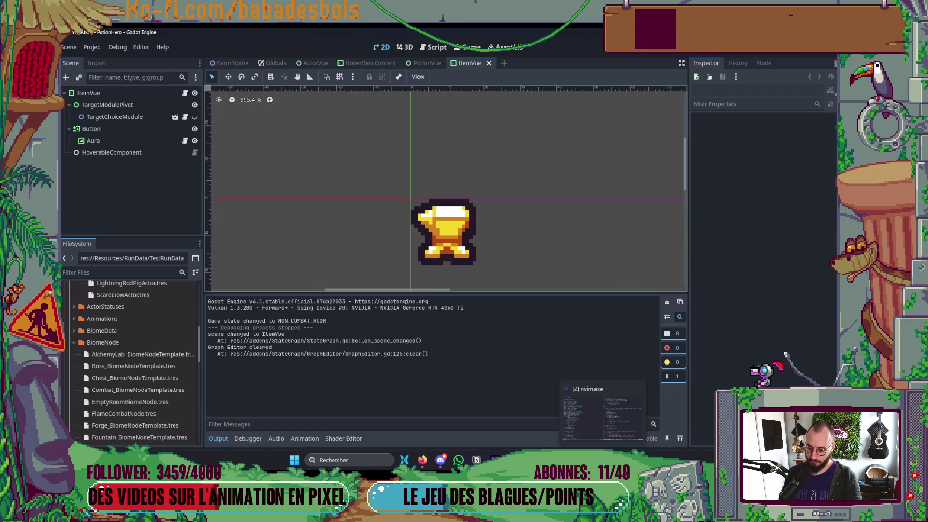
pyautogui.click(218, 438)
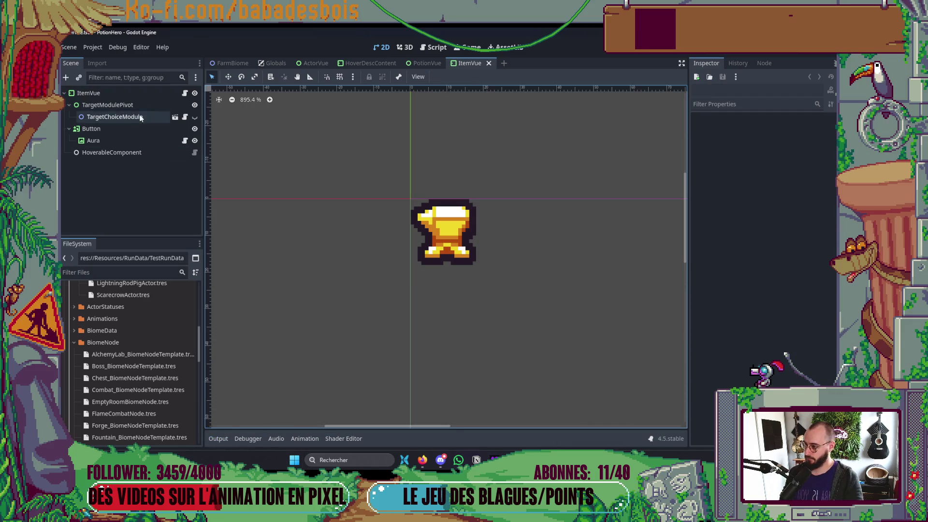
# Set the ItemVue root's Desc Position Mode to Top Center and run the game.
pyautogui.click(114, 154)
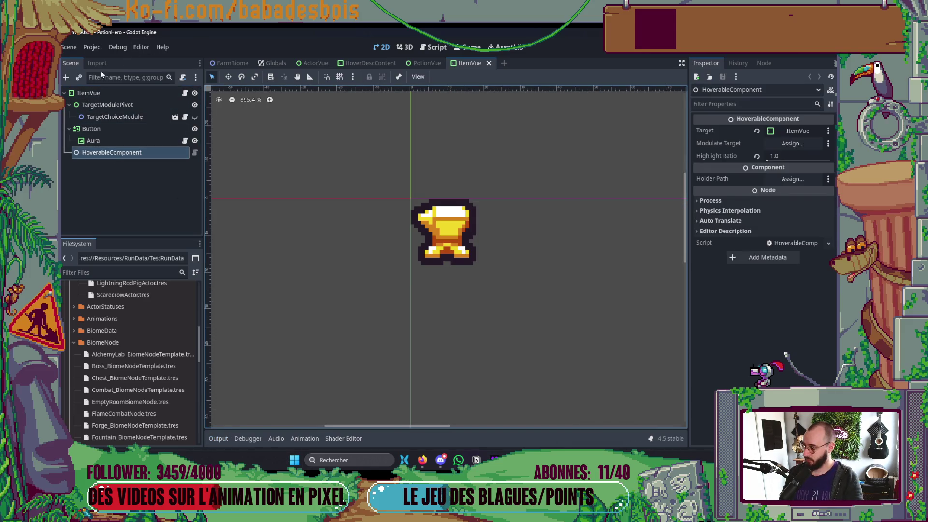
pyautogui.click(92, 93)
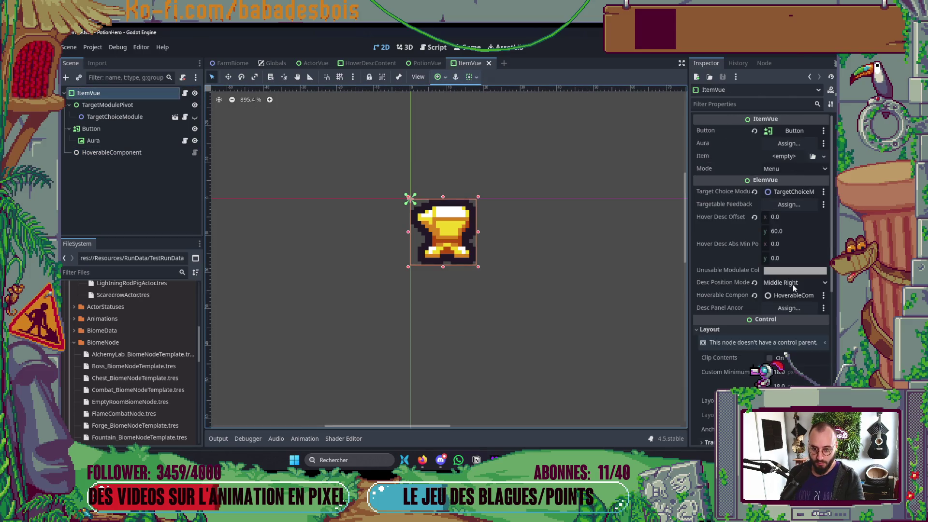
pyautogui.click(792, 284)
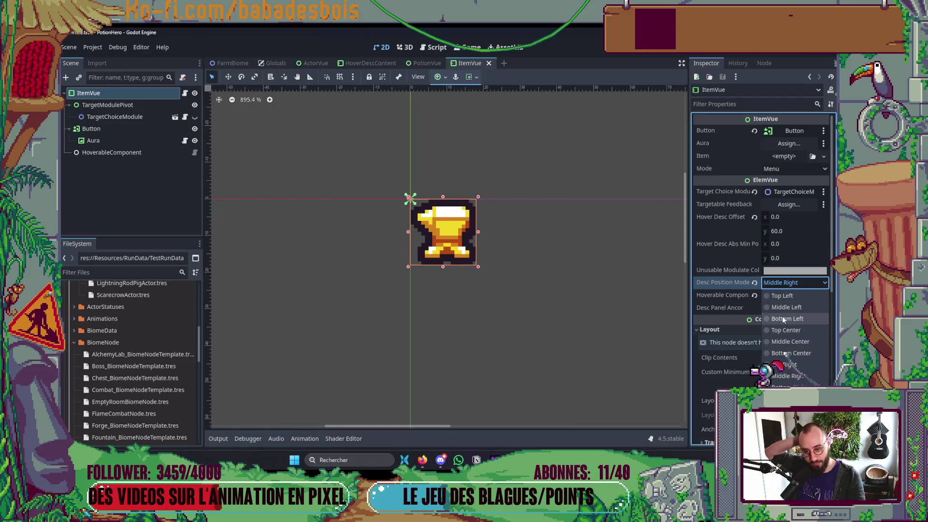
pyautogui.click(793, 331)
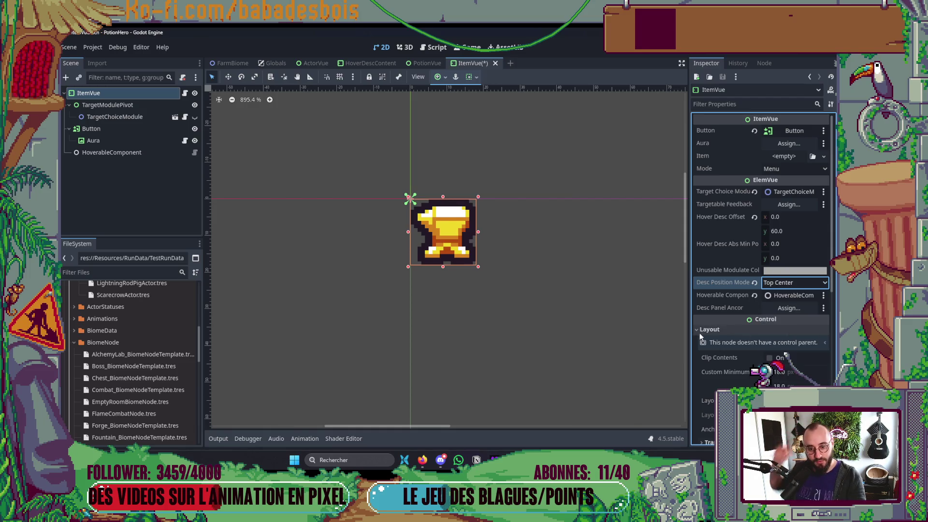
pyautogui.press('F5')
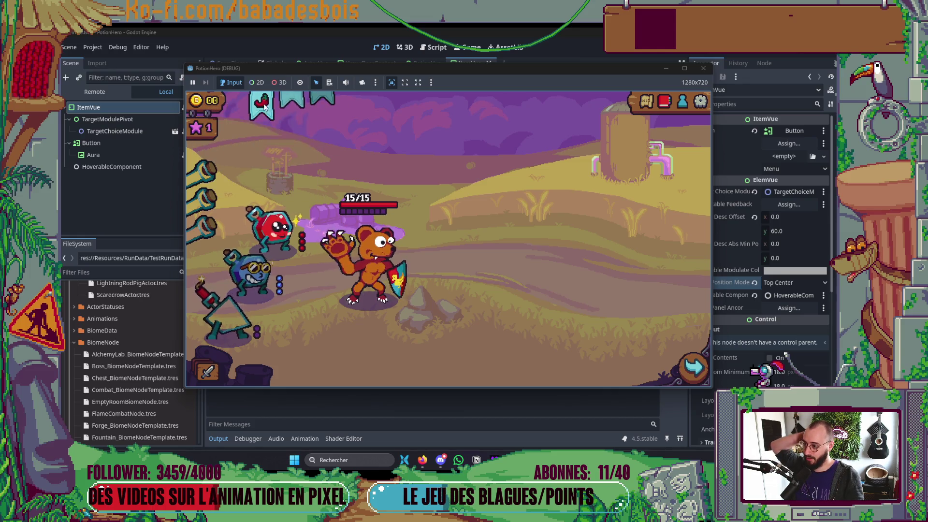
# Check the Piment ultra piquant hover card, then close the debug game window.
pyautogui.moveTo(264, 105)
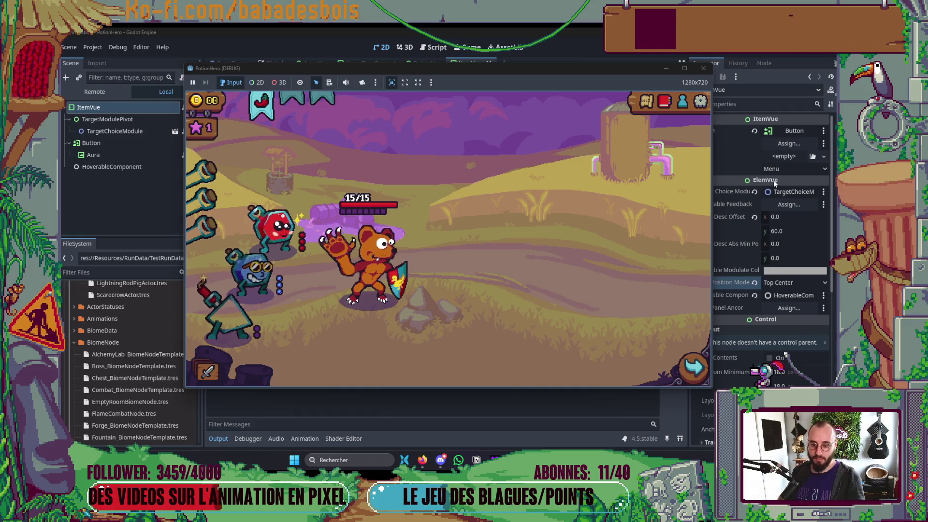
pyautogui.click(703, 69)
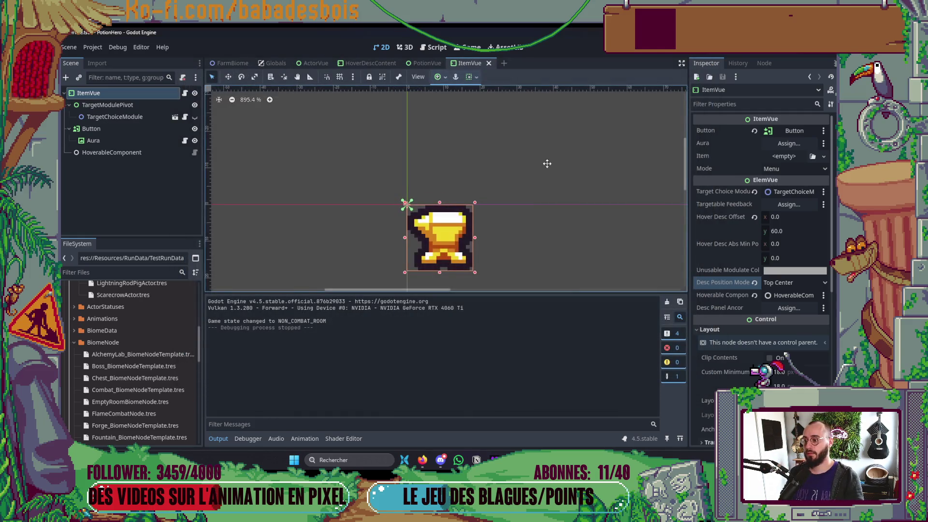
pyautogui.hotkey('alt', 'Tab')
pyautogui.click(182, 295)
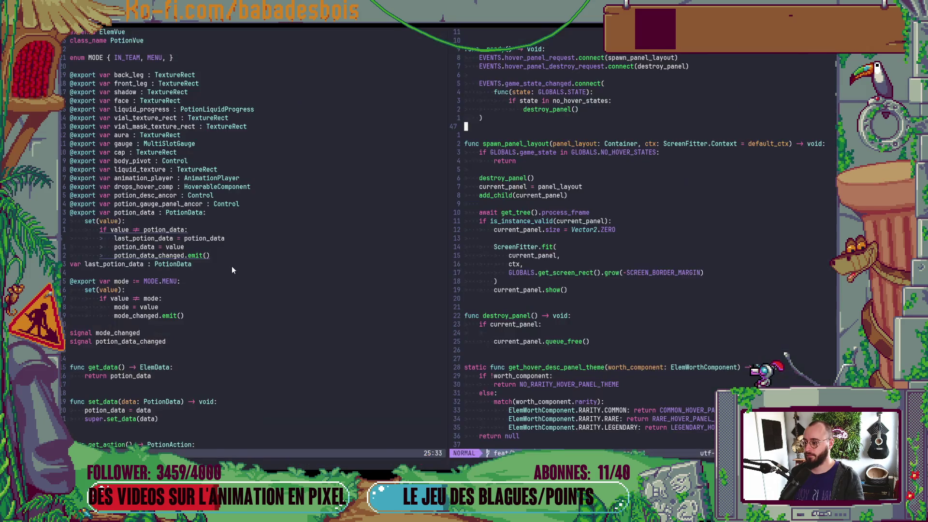
pyautogui.hotkey('alt', 'Tab')
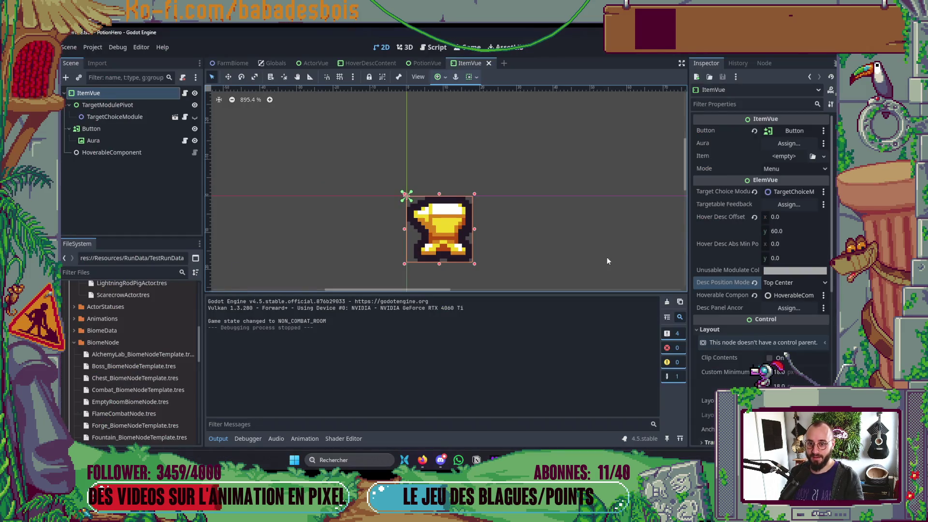
pyautogui.hotkey('ctrl', 's')
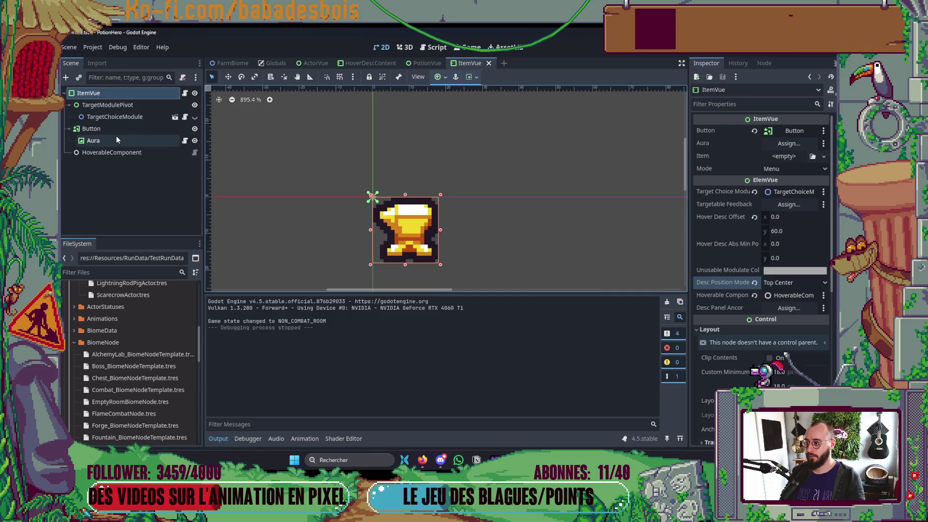
pyautogui.click(115, 127)
pyautogui.click(114, 93)
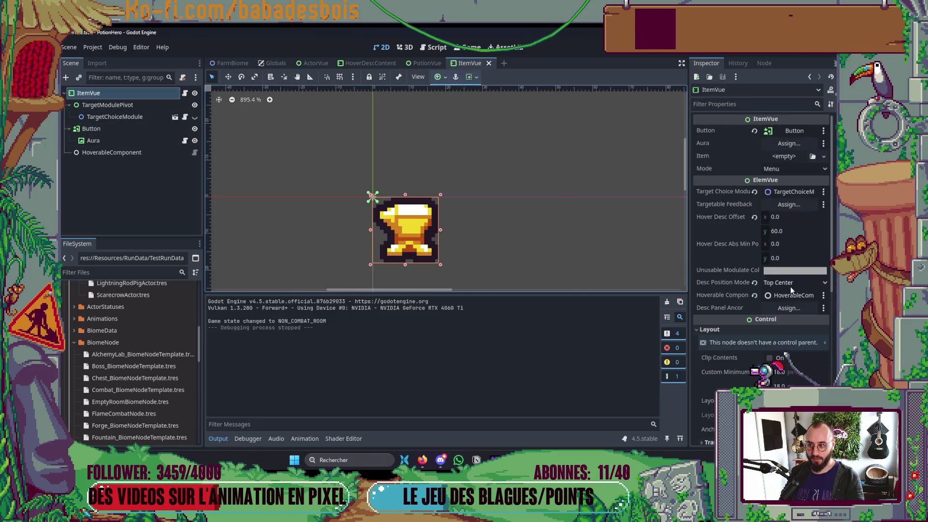
pyautogui.scroll(-2, 546, 245)
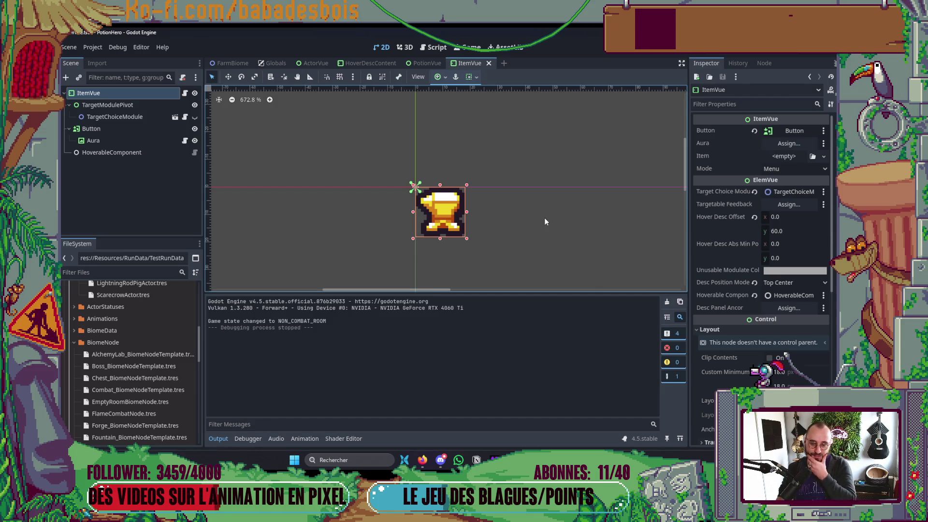
pyautogui.hotkey('ctrl', 'shift', 'o')
# Open the HUD scene and expand InventoryVue > ElemContainer to show its item slots.
pyautogui.write('hud')
pyautogui.press('Return')
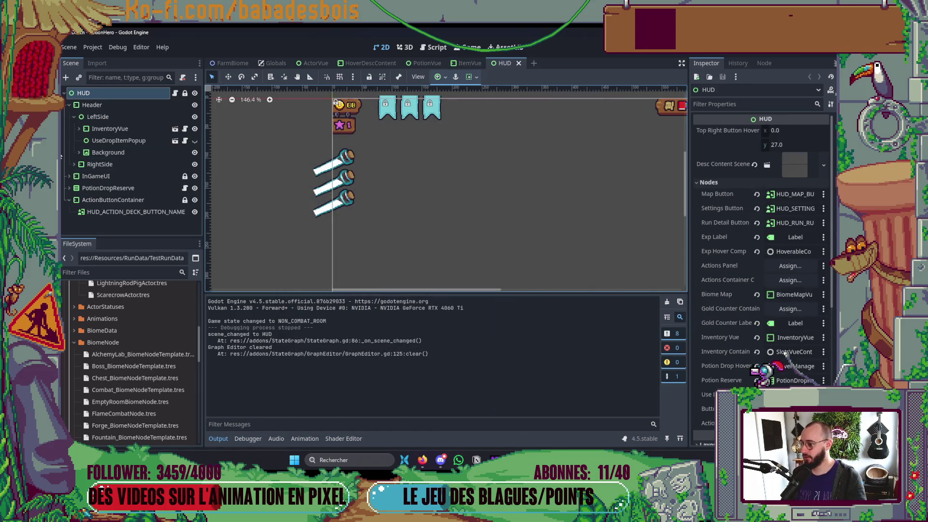
pyautogui.click(77, 128)
pyautogui.click(107, 140)
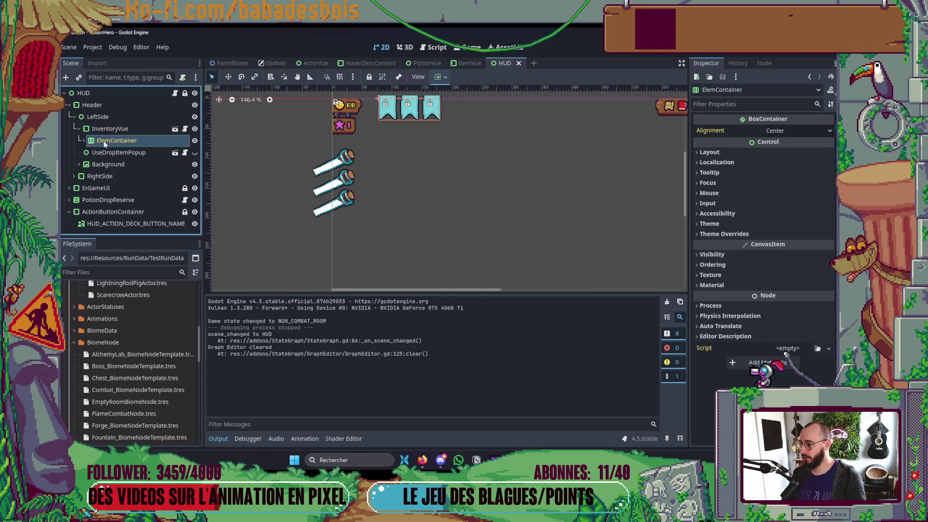
pyautogui.click(84, 140)
pyautogui.scroll(-2, 134, 178)
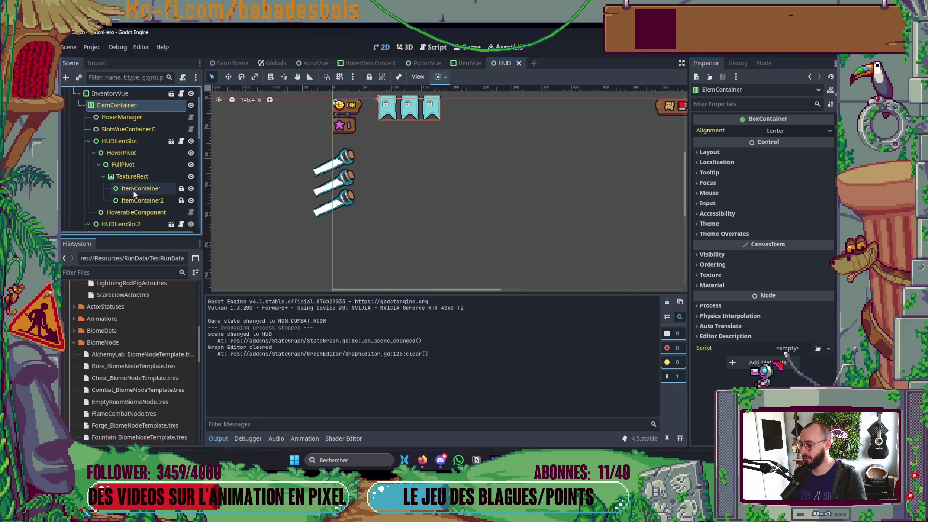
pyautogui.scroll(-2, 136, 196)
# Inspect the ItemContainer slots and open HUDItemSlot in its own tab, showing its root properties.
pyautogui.click(144, 157)
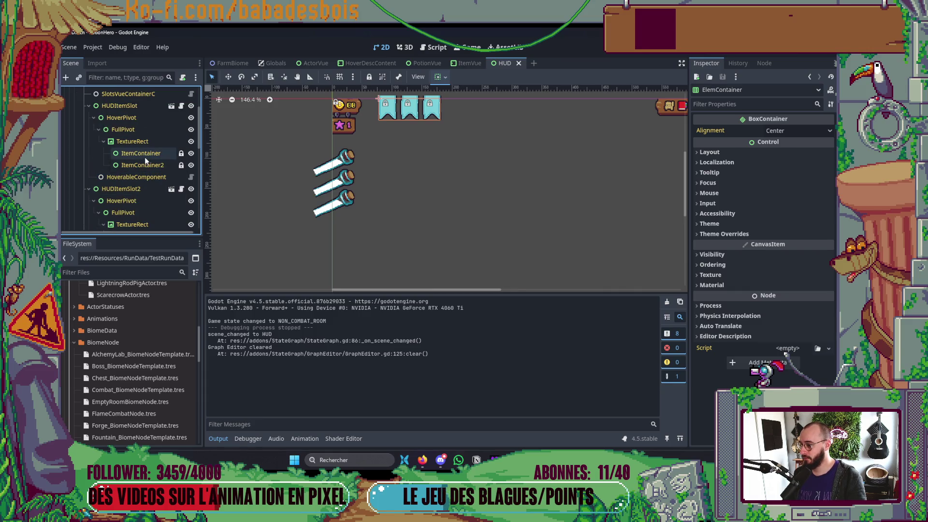
pyautogui.click(147, 168)
pyautogui.scroll(-3, 149, 169)
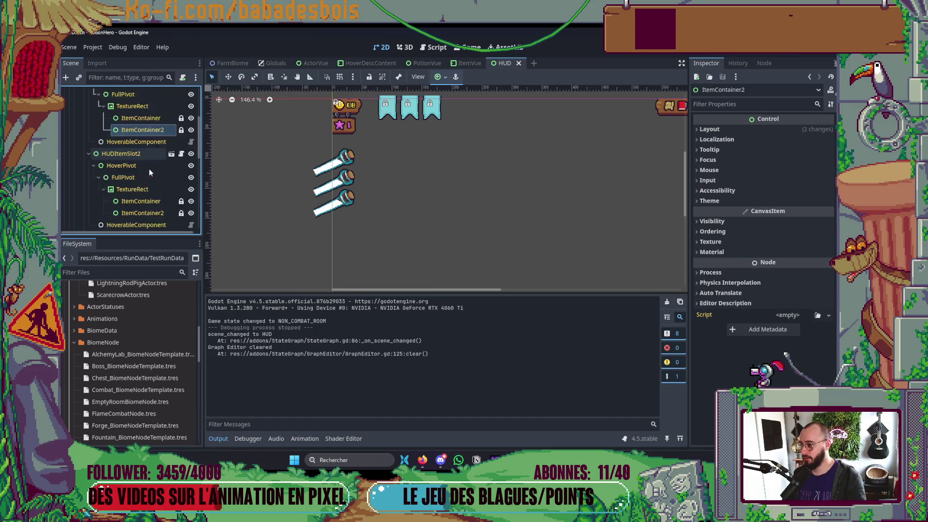
pyautogui.click(150, 184)
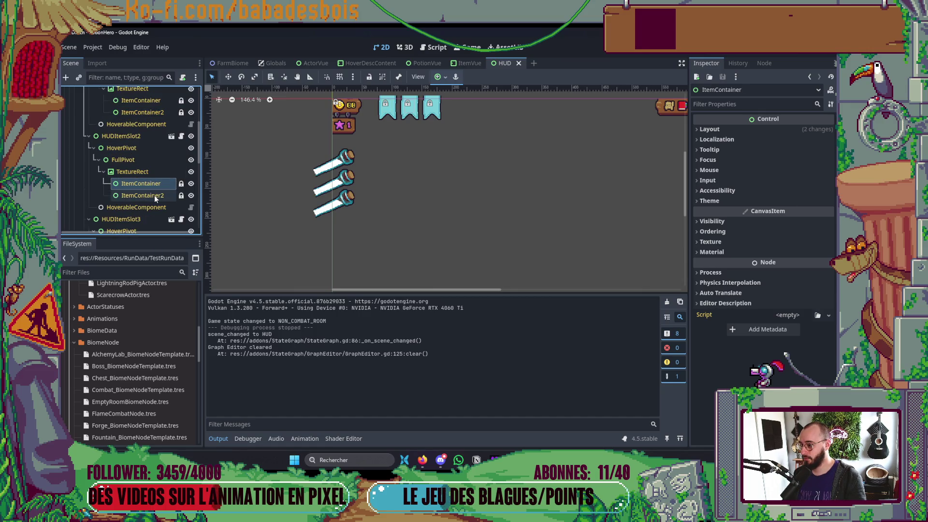
pyautogui.scroll(4, 154, 195)
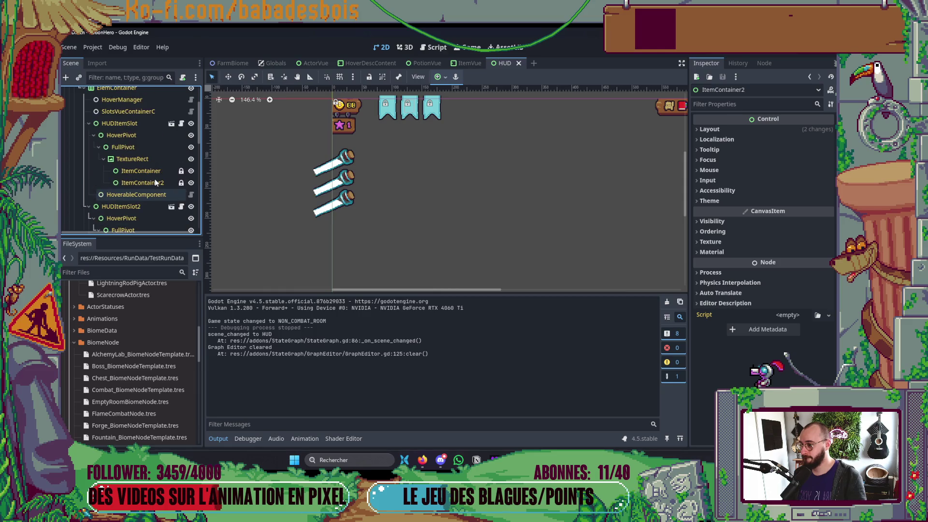
pyautogui.click(171, 124)
pyautogui.click(140, 153)
pyautogui.click(136, 93)
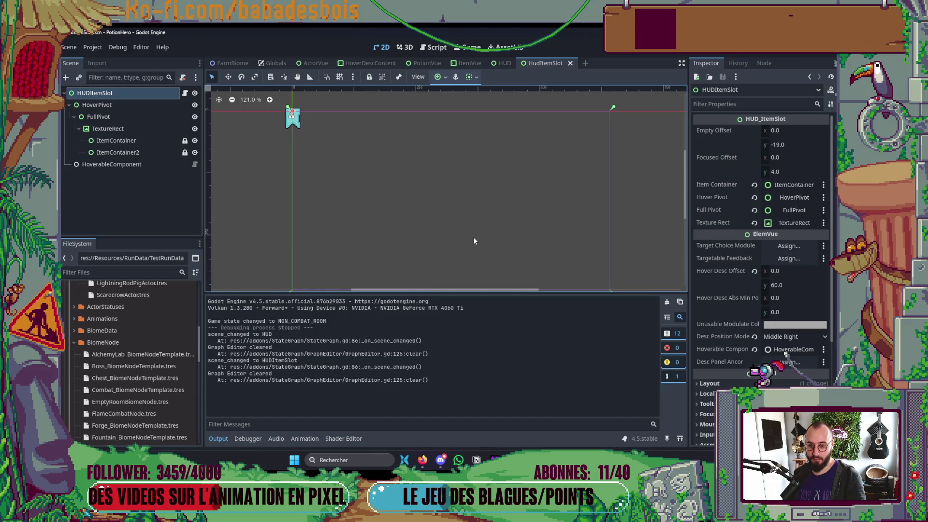
# Delete the ItemContainer2 node from HUDItemSlot.
pyautogui.click(778, 337)
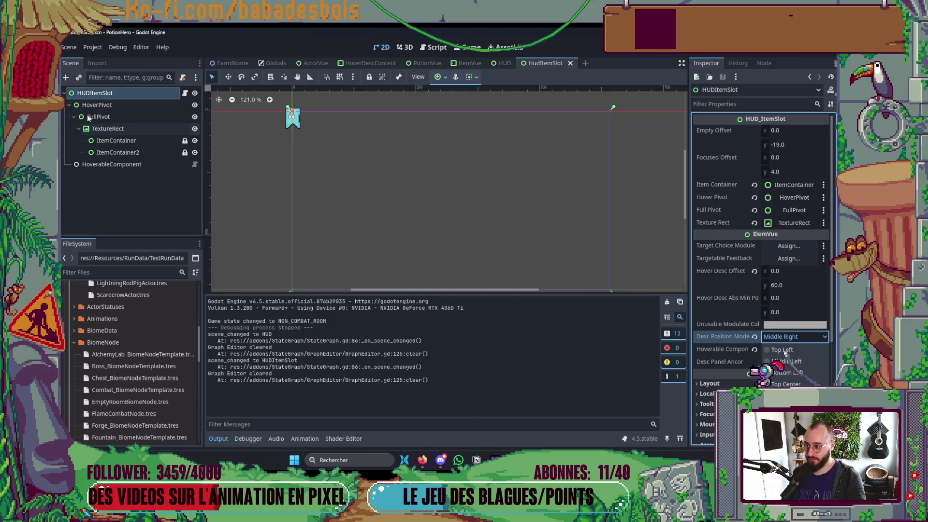
pyautogui.click(122, 153)
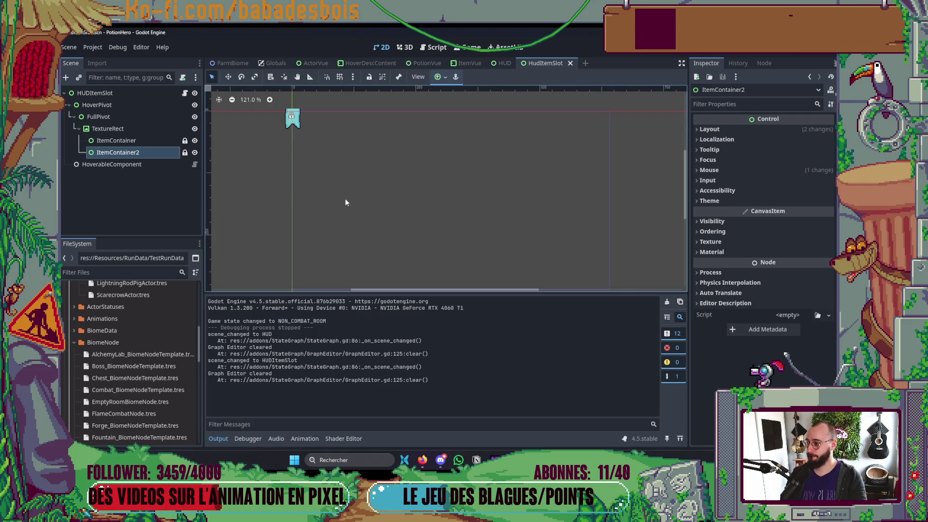
pyautogui.press('Delete')
pyautogui.click(417, 255)
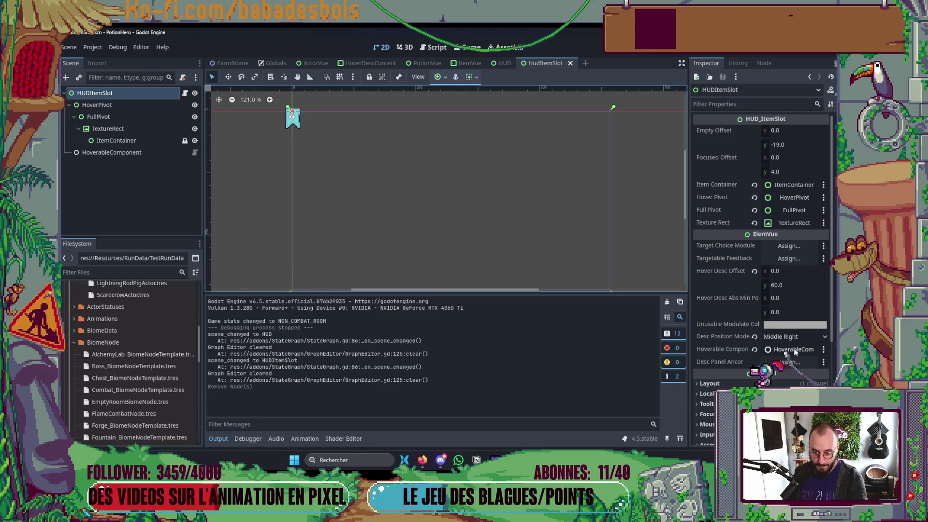
# Set HUDItemSlot's Desc Position Mode to Top Center and run the scene.
pyautogui.click(795, 339)
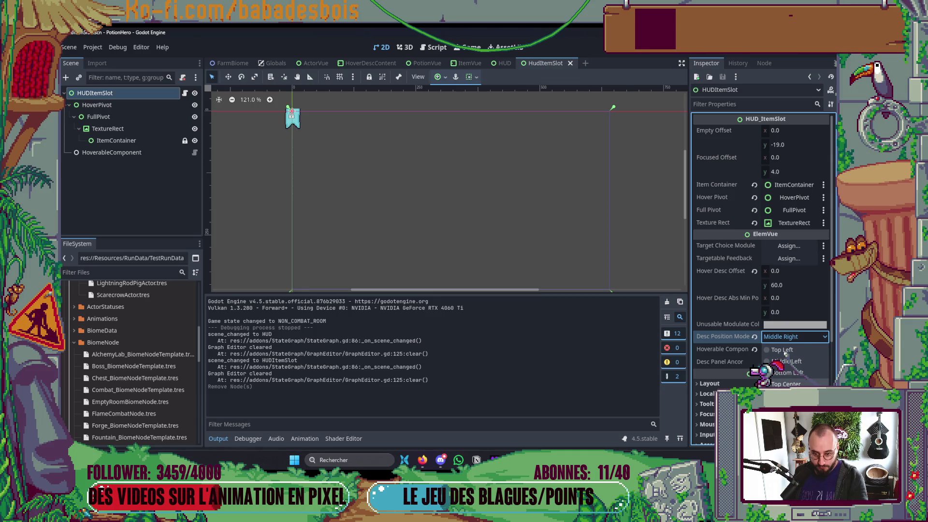
pyautogui.click(786, 383)
pyautogui.press('F6')
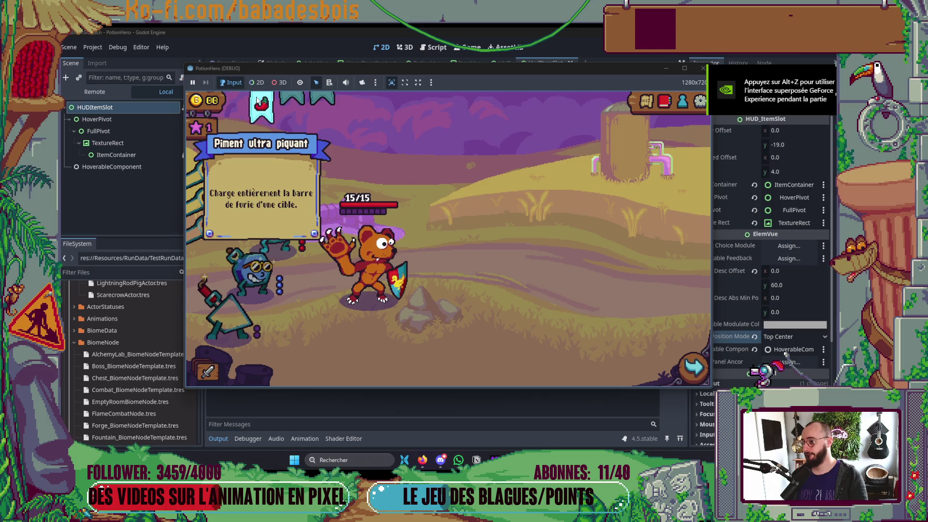
# Check the Piment ultra piquant, Réserve vide and Flacon explosif 2 hover cards, then close the game.
pyautogui.moveTo(252, 103)
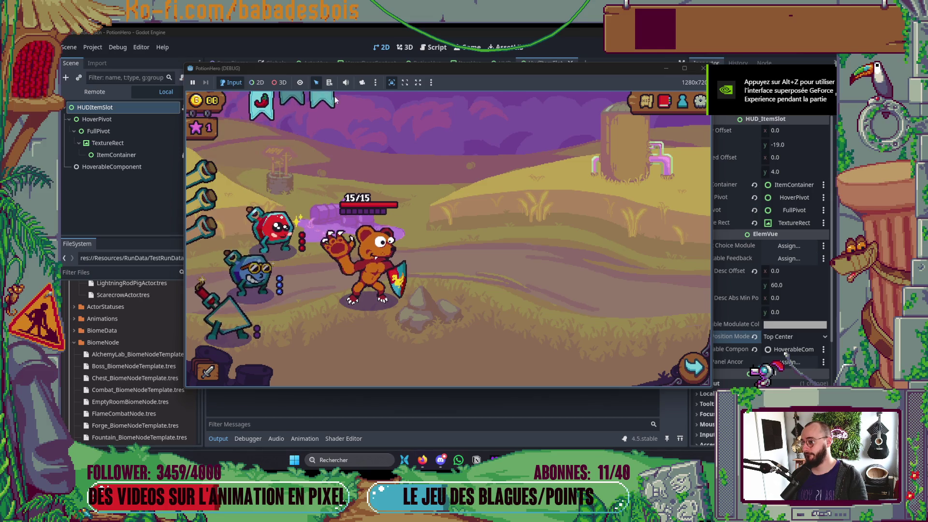
pyautogui.moveTo(198, 145)
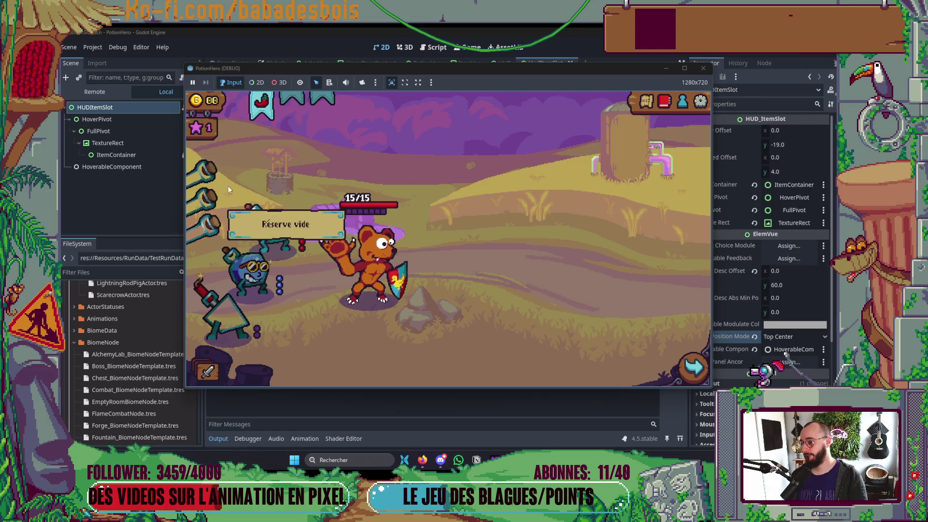
pyautogui.moveTo(216, 242)
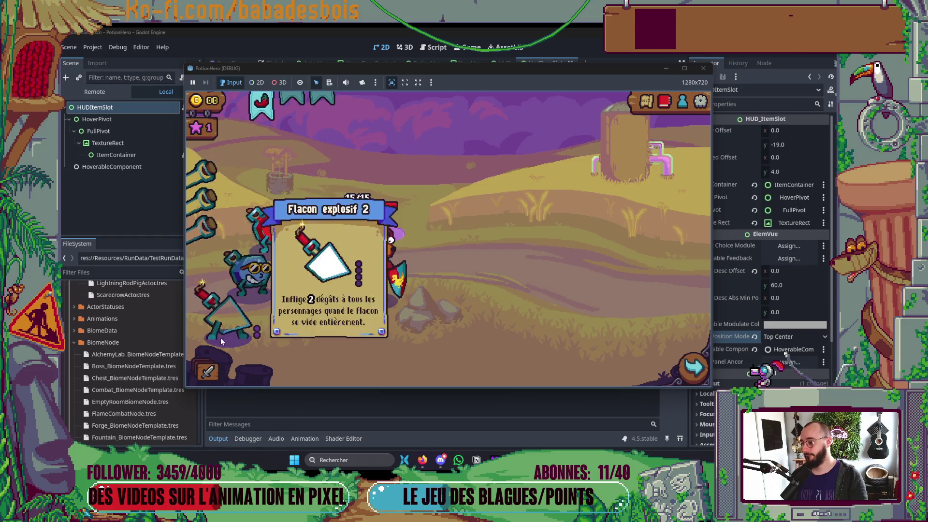
pyautogui.click(704, 68)
pyautogui.hotkey('alt', 'Tab')
pyautogui.hotkey('alt', 'Tab')
pyautogui.hotkey('alt', 'Tab')
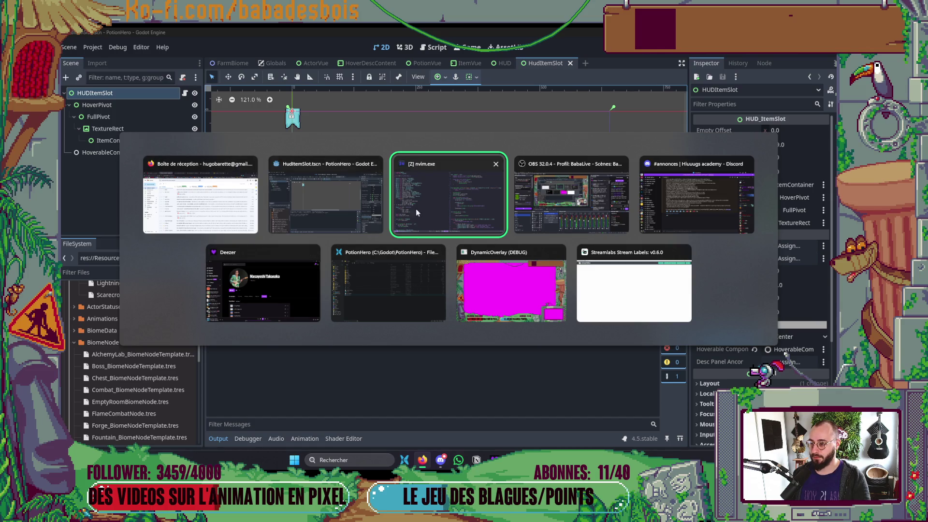
# In HoverPanelManager.gd, add current_panel.hide() above the await line and save.
pyautogui.click(451, 202)
pyautogui.click(551, 212)
pyautogui.press('O')
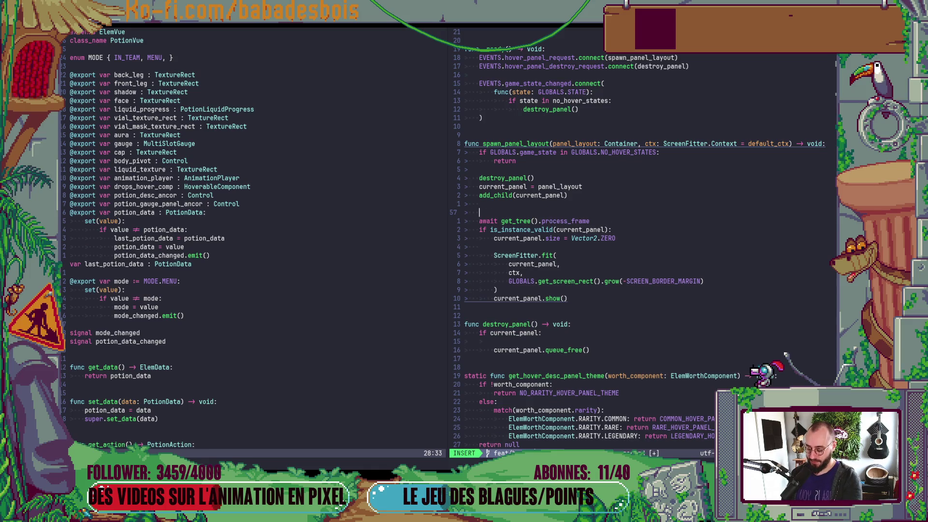
pyautogui.write('current_panel.')
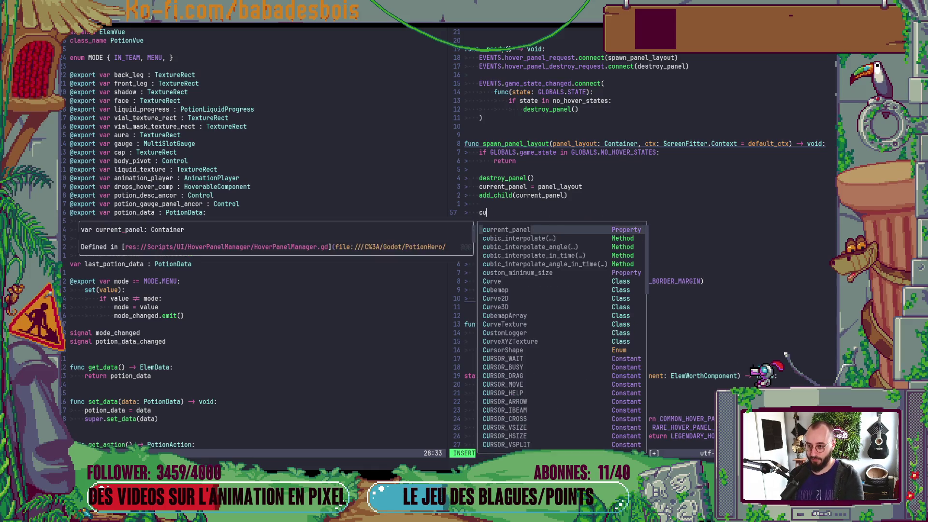
pyautogui.write('hide()')
pyautogui.press('Escape')
pyautogui.write(':w')
pyautogui.press('Return')
# Paste the current_panel.size = Vector2.ZERO line above the await, move it above hide(), and save.
pyautogui.click(550, 221)
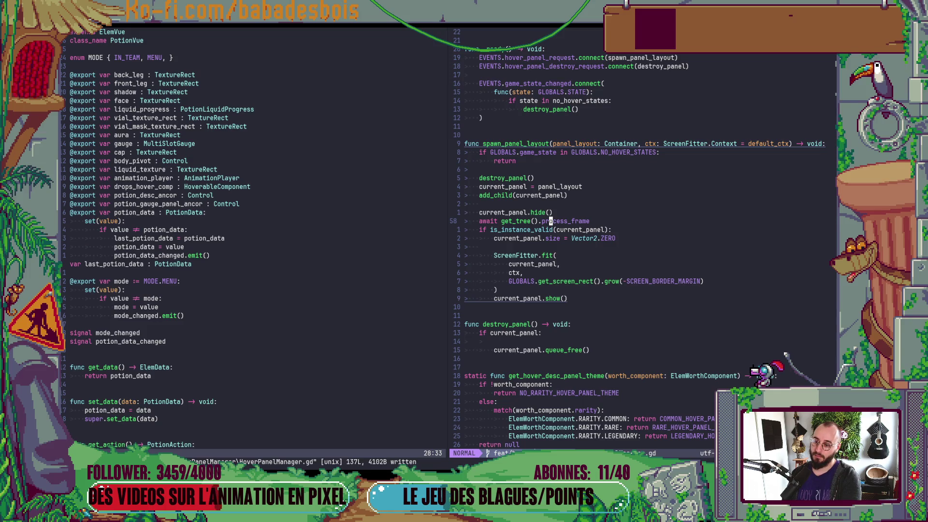
pyautogui.press('j')
pyautogui.press('j')
pyautogui.press('k')
pyautogui.press('k')
pyautogui.press('P')
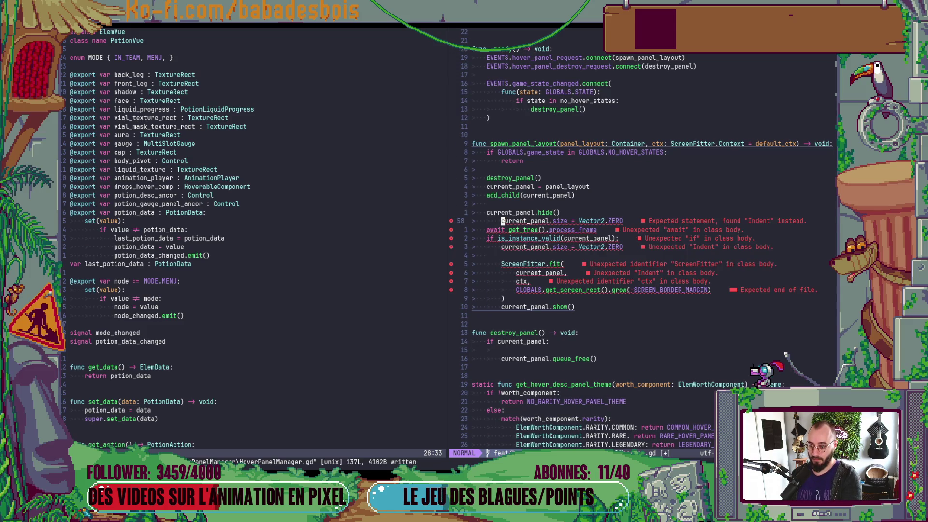
pyautogui.press('less')
pyautogui.press('less')
pyautogui.write(':w')
pyautogui.press('Return')
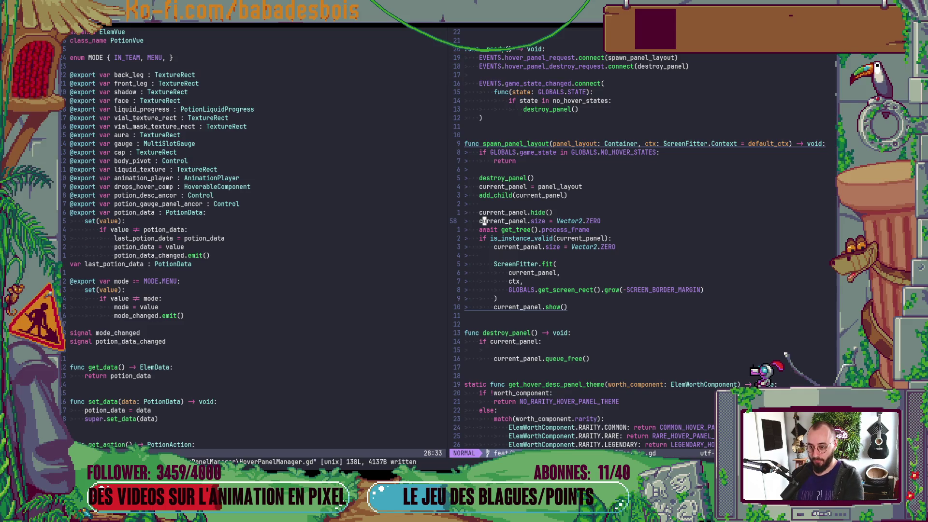
pyautogui.hotkey('alt', 'k')
pyautogui.write(':w')
pyautogui.press('Return')
pyautogui.hotkey('alt', 'Tab')
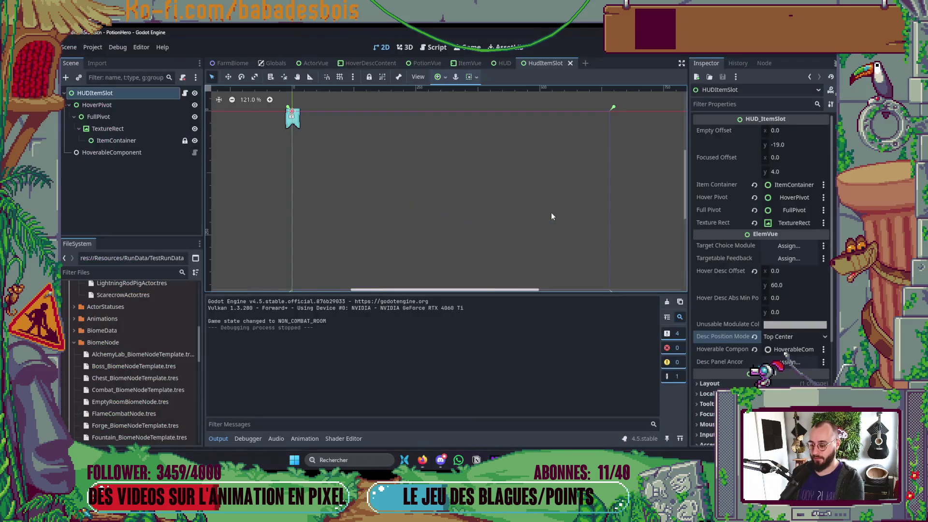
# Run the game to check the chili description card, then close it and return to Neovim.
pyautogui.press('F5')
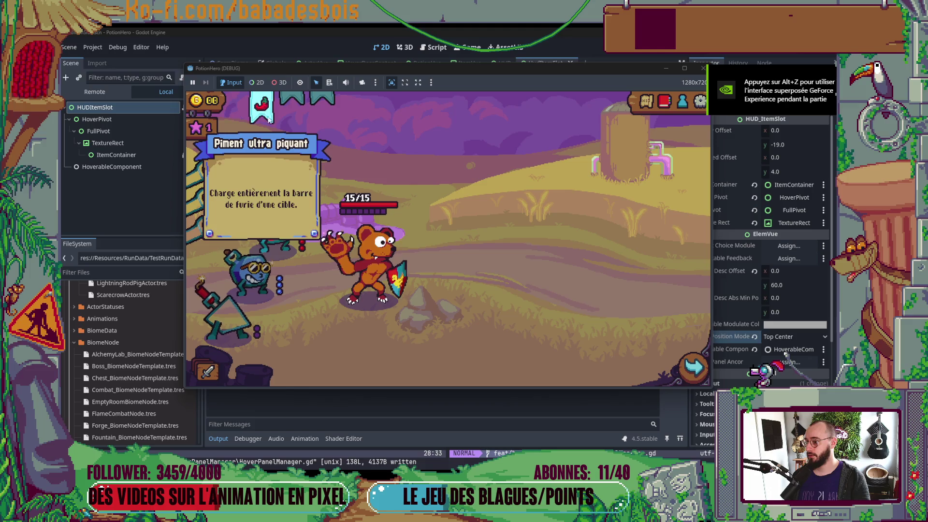
pyautogui.moveTo(283, 229)
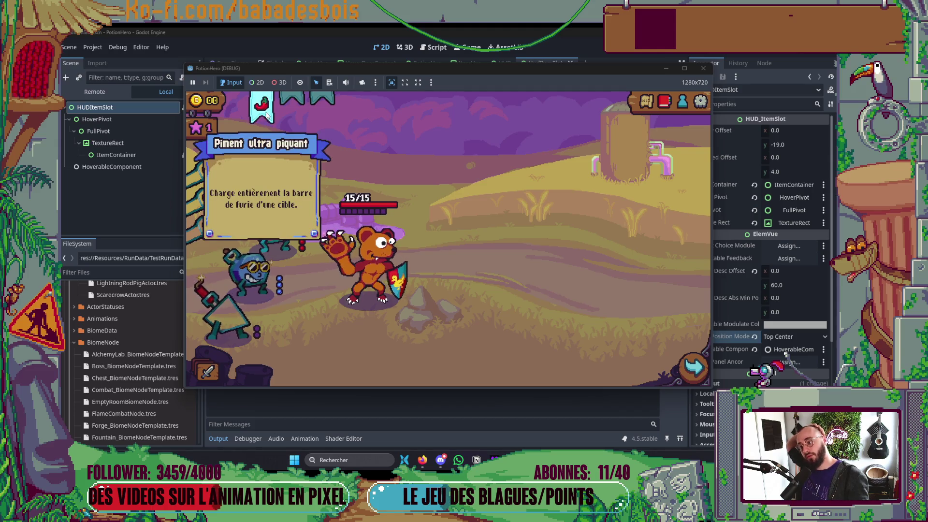
pyautogui.click(710, 72)
pyautogui.hotkey('alt', 'Tab')
pyautogui.hotkey('alt', 'Tab')
pyautogui.click(579, 160)
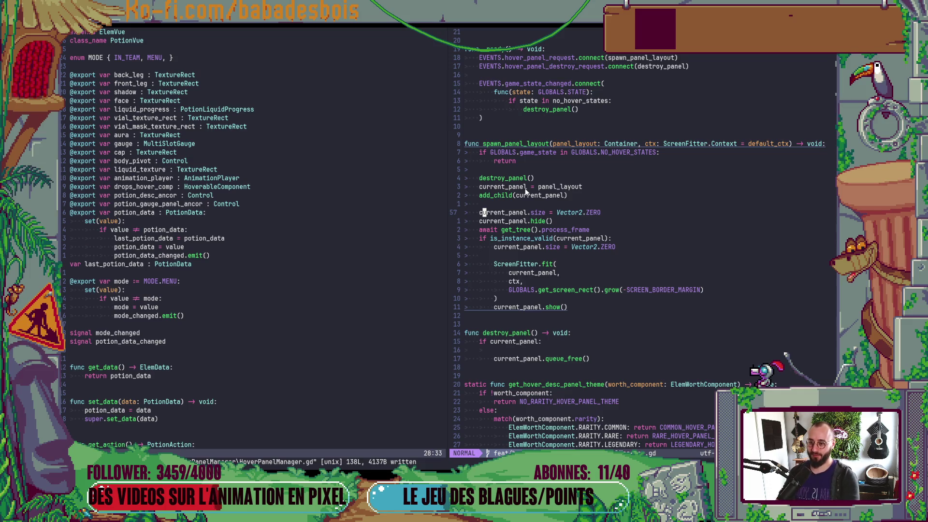
# Paste current_panel.show() inside the is_instance_valid block of spawn_panel_layout and save.
pyautogui.press('j')
pyautogui.press('j')
pyautogui.press('j')
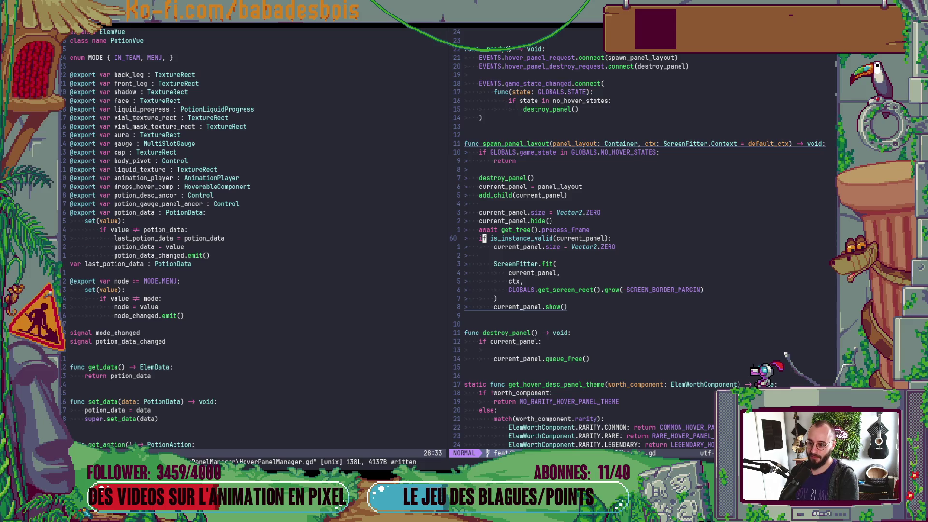
pyautogui.press('k')
pyautogui.press('k')
pyautogui.press('j')
pyautogui.press('j')
pyautogui.press('O')
pyautogui.press('Escape')
pyautogui.press('j')
pyautogui.press('j')
pyautogui.press('j')
pyautogui.press('k')
pyautogui.press('k')
pyautogui.press('k')
pyautogui.press('p')
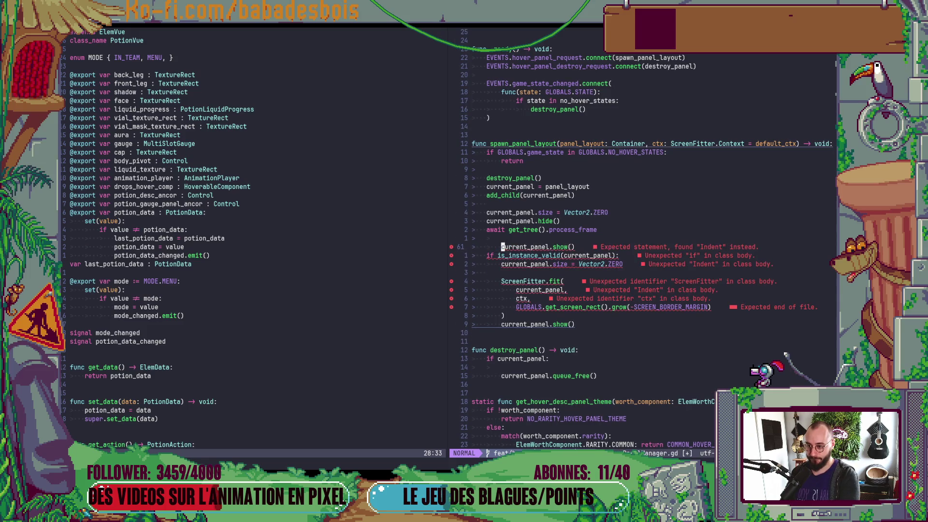
pyautogui.press('less')
pyautogui.press('less')
pyautogui.press('k')
pyautogui.press('d')
pyautogui.press('d')
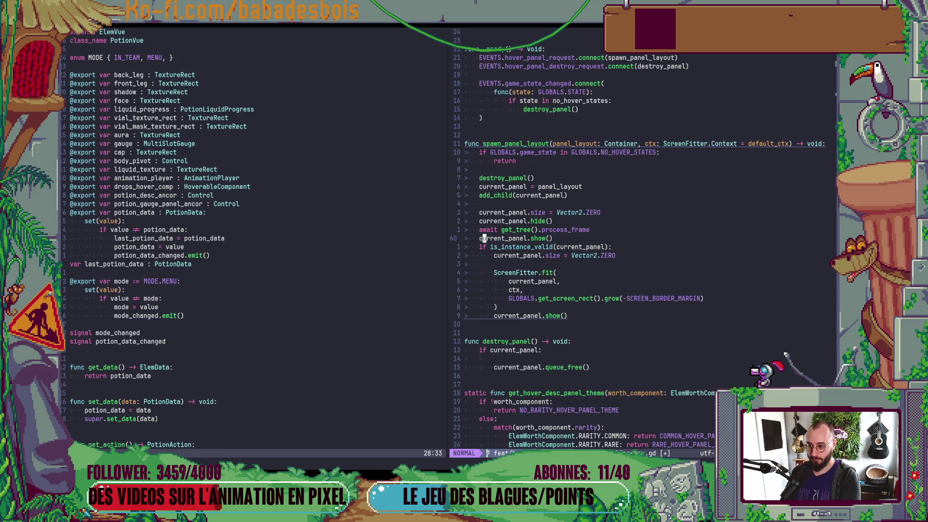
pyautogui.hotkey('alt', 'j')
pyautogui.write(':w')
pyautogui.press('Return')
# Delete the redundant show() call after ScreenFitter.fit and save the script.
pyautogui.press('j')
pyautogui.press('j')
pyautogui.press('j')
pyautogui.press('d')
pyautogui.press('d')
pyautogui.write(':w')
pyautogui.press('Return')
pyautogui.hotkey('alt', 'Tab')
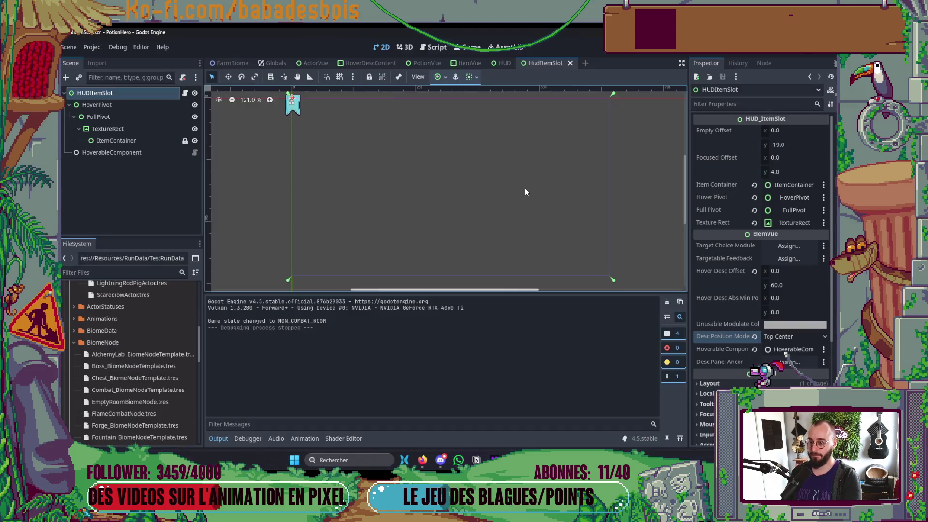
# Test the potion hover card in the running game, close it, and save the scene.
pyautogui.press('F5')
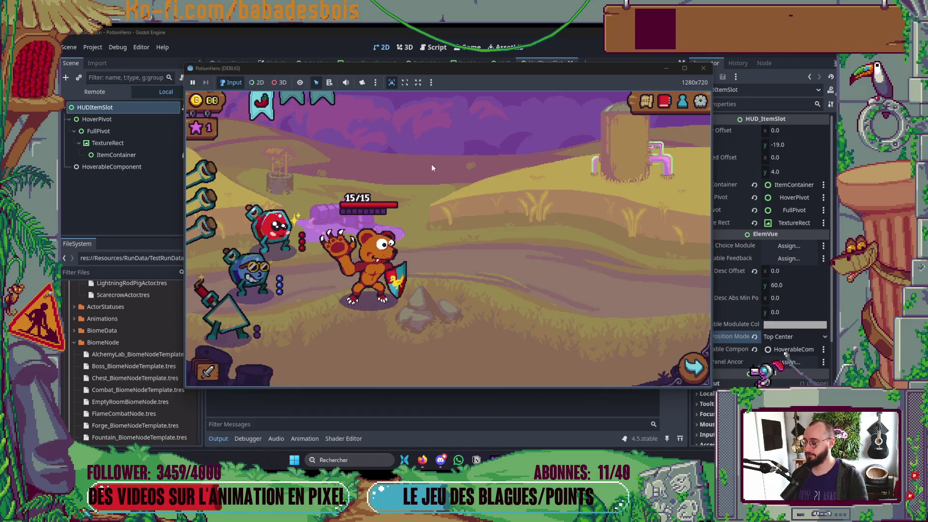
pyautogui.moveTo(279, 237)
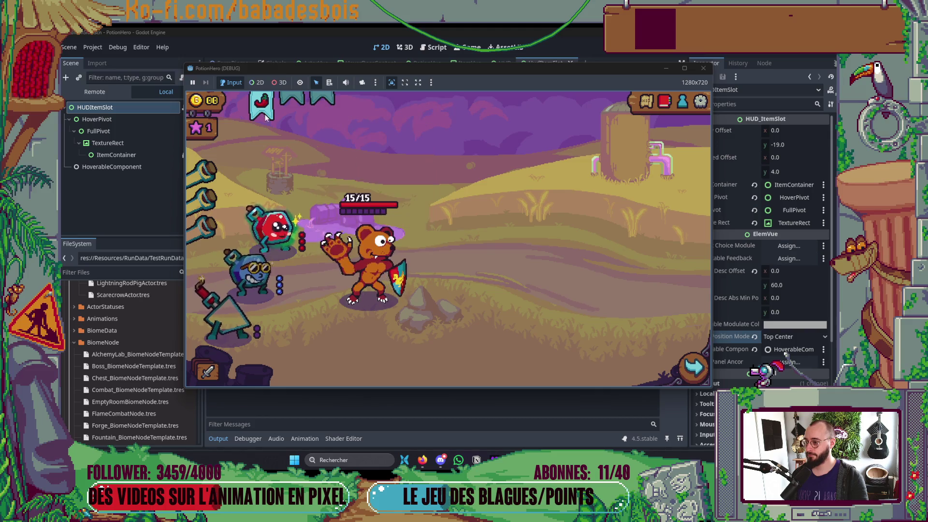
pyautogui.click(703, 70)
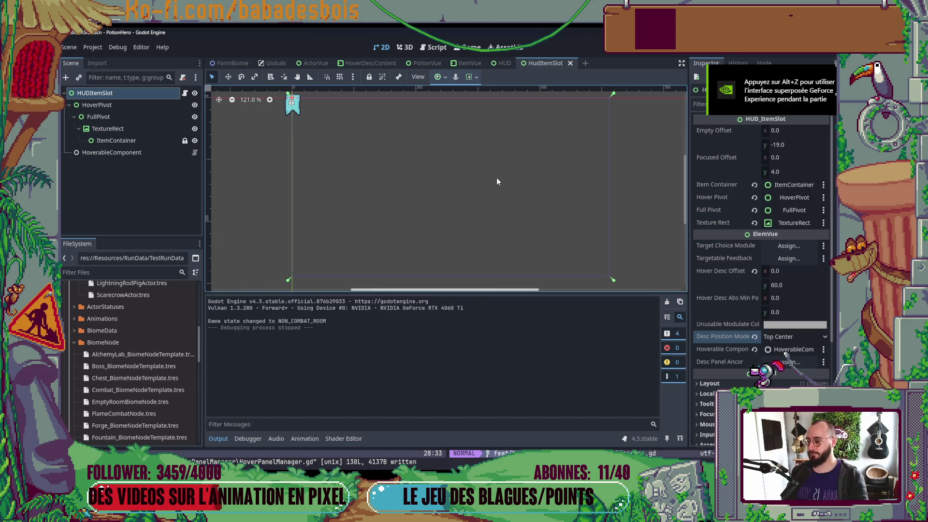
pyautogui.click(218, 439)
pyautogui.hotkey('ctrl', 's')
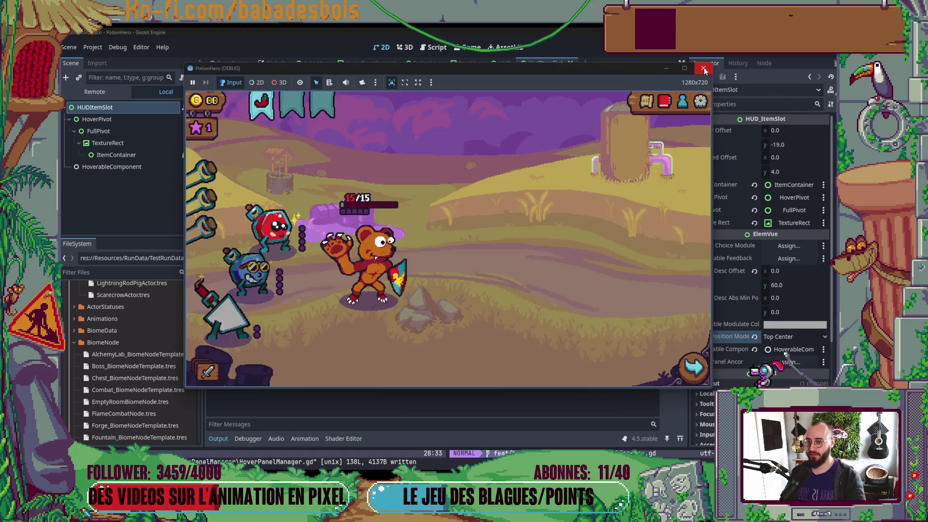
pyautogui.hotkey('alt', 'Tab')
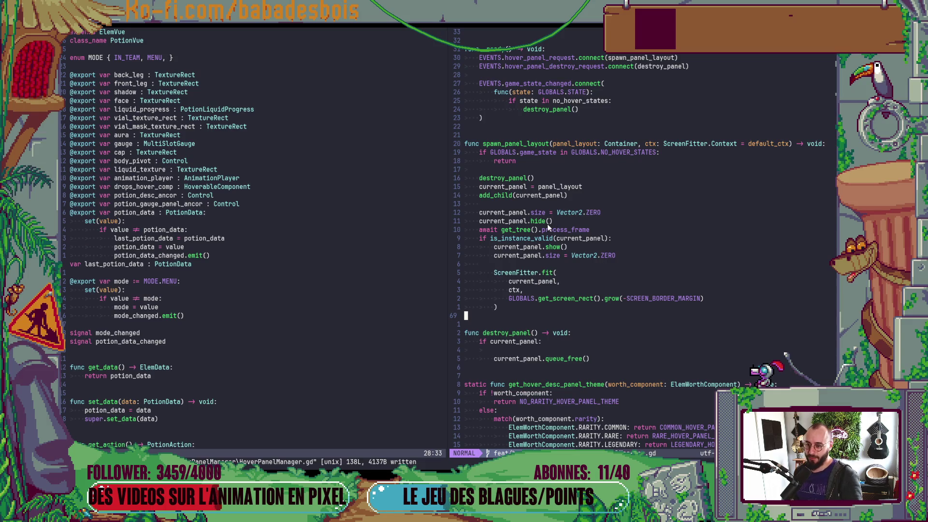
# Finish reviewing HoverPanelManager.gd in Neovim and switch back to Godot.
pyautogui.hotkey('alt', 'Tab')
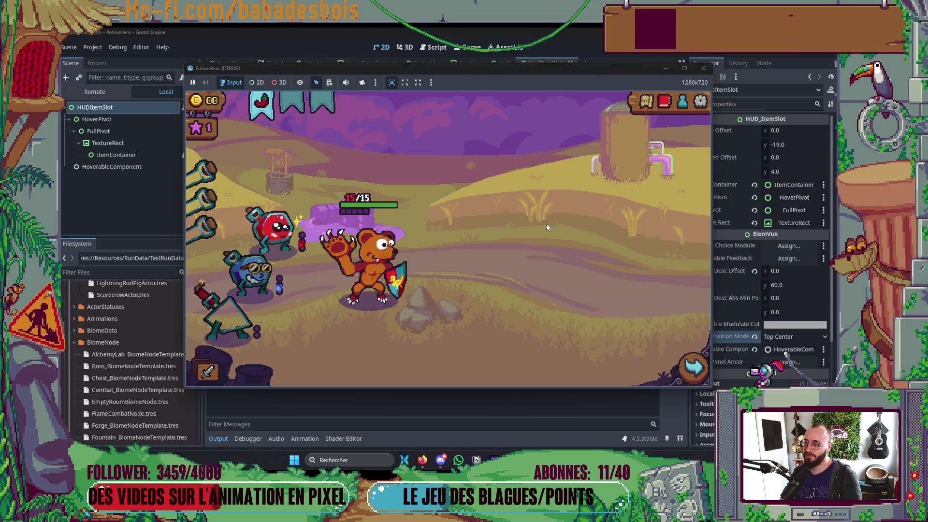
# Check the potion hover cards, including Lichettes kawaï, then stop the game and return to Neovim.
pyautogui.moveTo(260, 232)
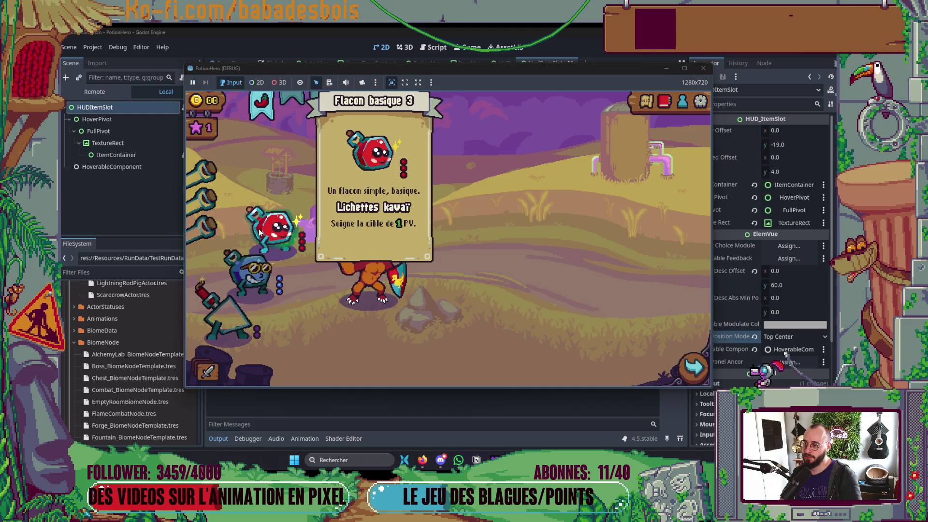
pyautogui.moveTo(267, 269)
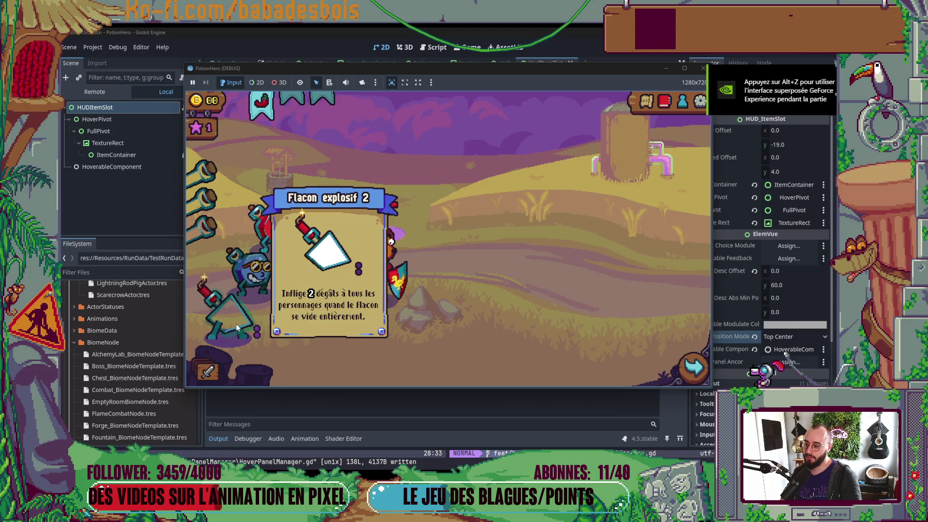
pyautogui.moveTo(255, 285)
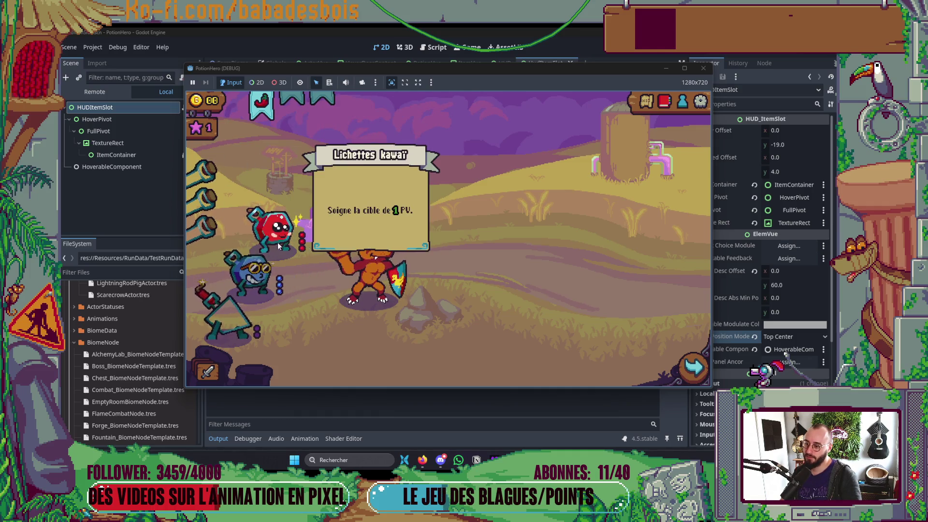
pyautogui.press('F8')
pyautogui.hotkey('alt', 'Tab')
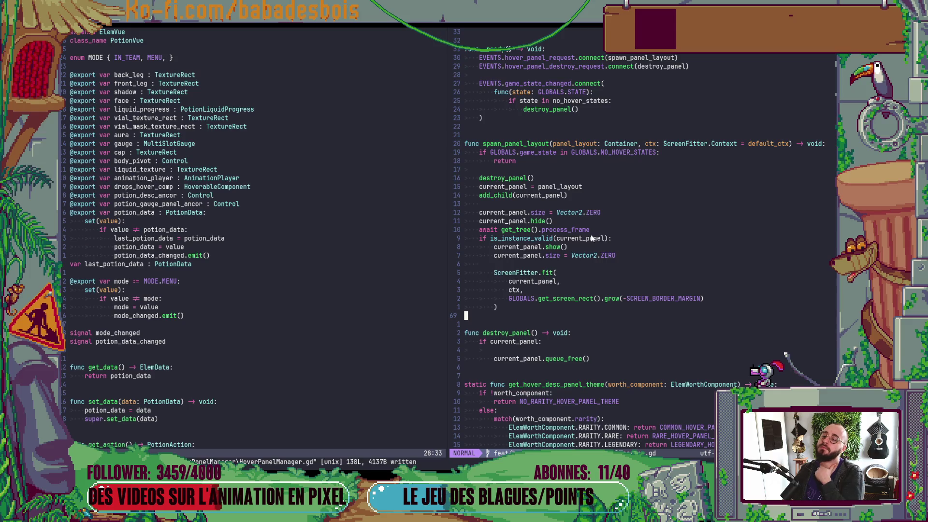
# Delete the current_panel.hide() line and save the script with :w.
pyautogui.click(551, 221)
pyautogui.press('d')
pyautogui.press('d')
pyautogui.click(562, 212)
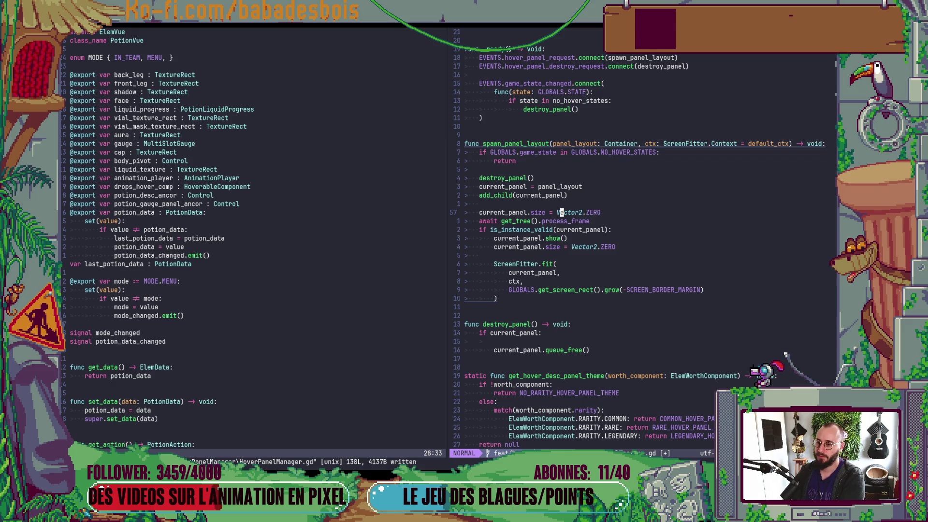
pyautogui.write(':w')
pyautogui.press('Return')
# Test-run the game in Godot without hide(), then close it and return to Neovim.
pyautogui.hotkey('alt', 'Tab')
pyautogui.press('F5')
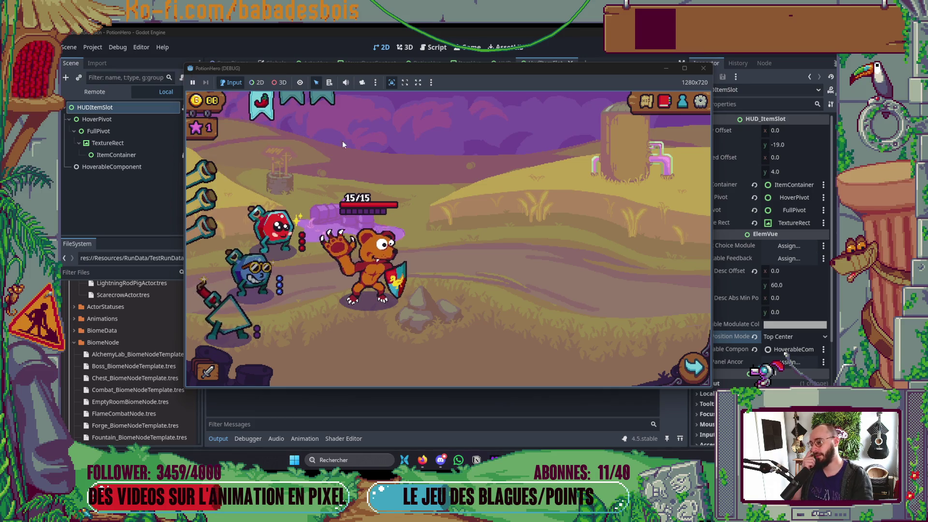
pyautogui.click(704, 67)
pyautogui.hotkey('alt', 'Tab')
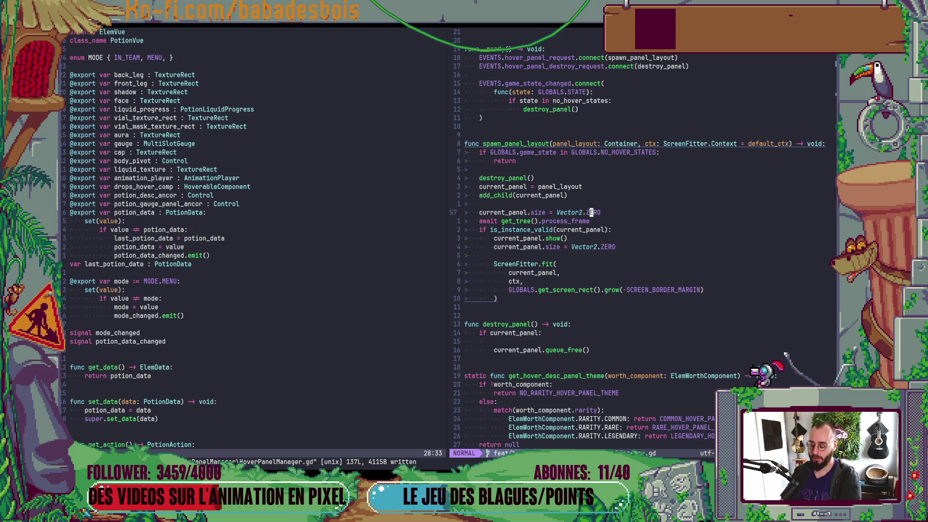
# Add the line current_panel.modulate.a = 0.0 before the panel sizing.
pyautogui.write('Ocurrent_panel.')
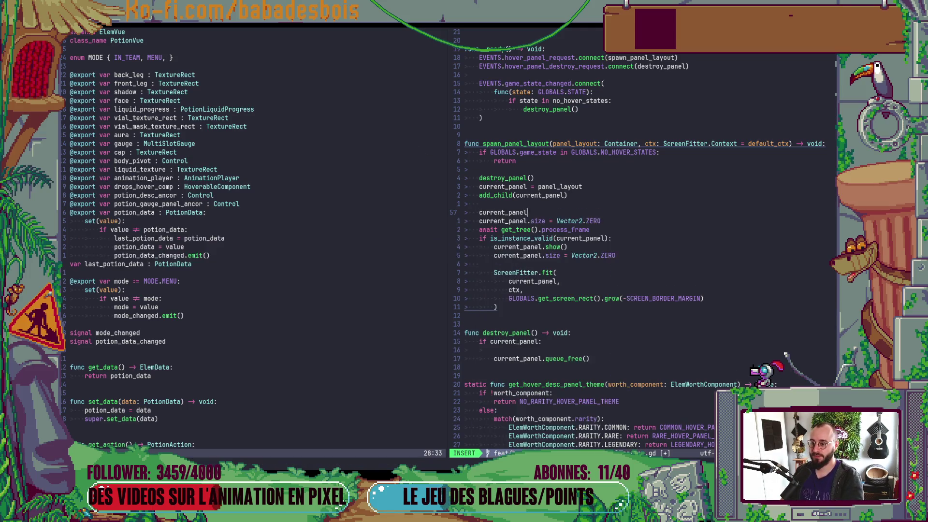
pyautogui.write('modulate.')
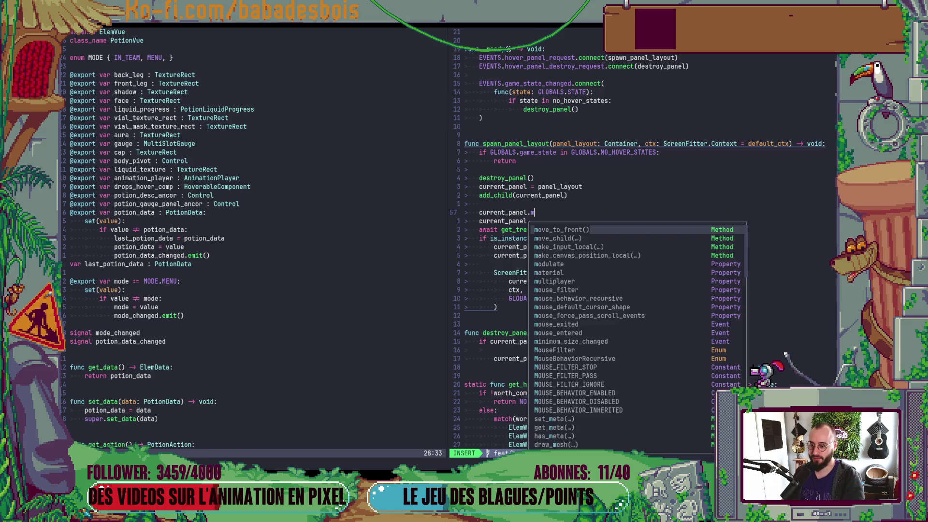
pyautogui.write('a =0.')
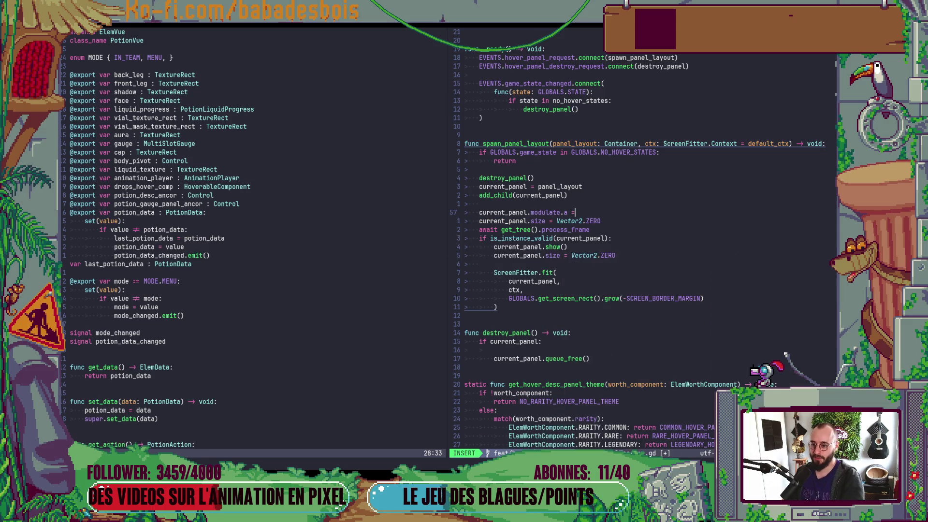
pyautogui.press('Right')
pyautogui.write('0')
pyautogui.press('Escape')
# Move the current_panel.show() line below ScreenFitter.fit and dedent it one level.
pyautogui.press('j')
pyautogui.press('j')
pyautogui.press('j')
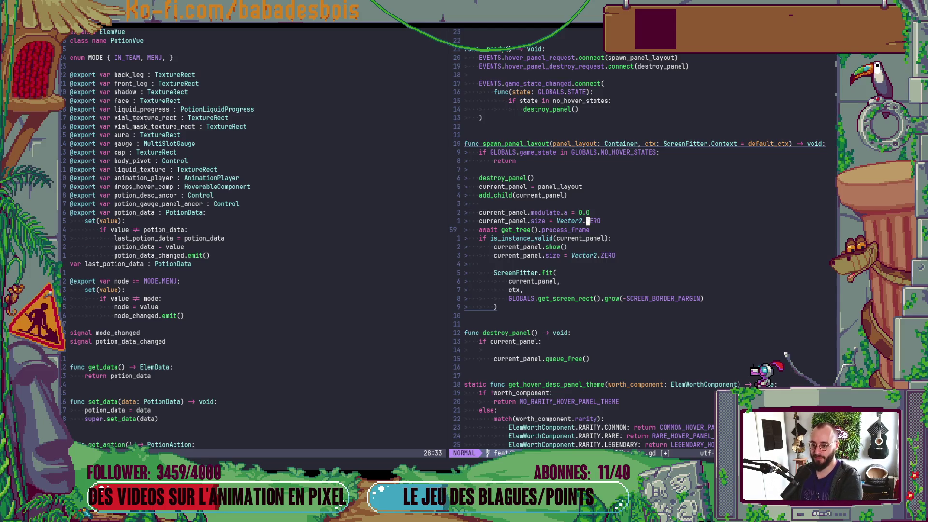
pyautogui.press('j')
pyautogui.hotkey('shift', 'v')
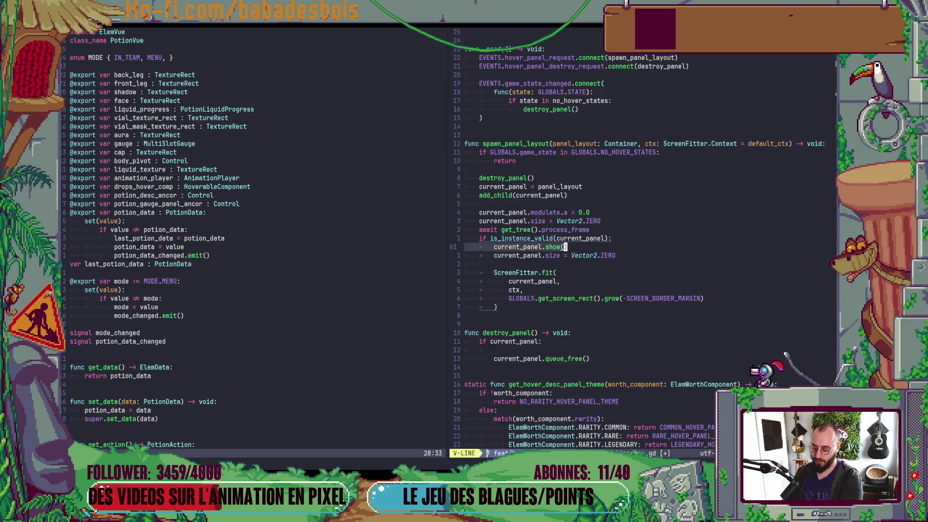
pyautogui.press('J')
pyautogui.press('J')
pyautogui.press('J')
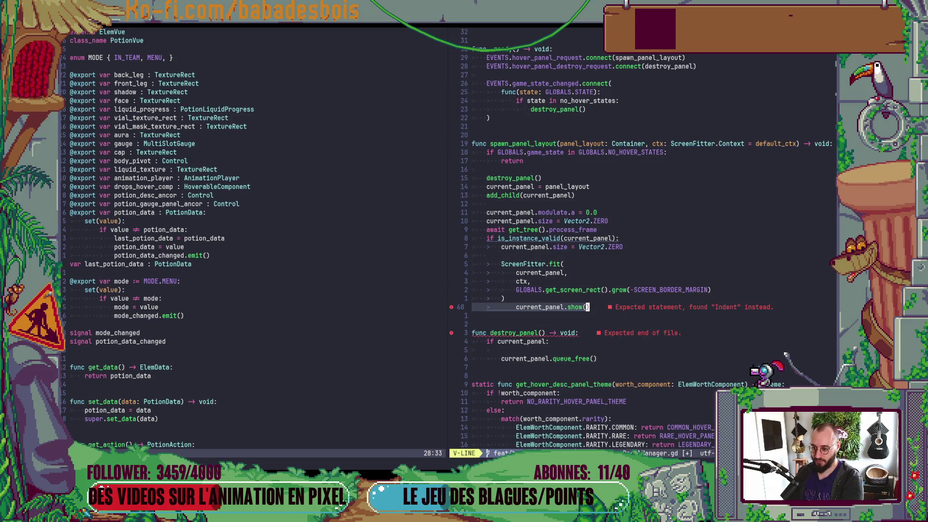
pyautogui.press('less')
pyautogui.press('k')
pyautogui.press('k')
pyautogui.press('k')
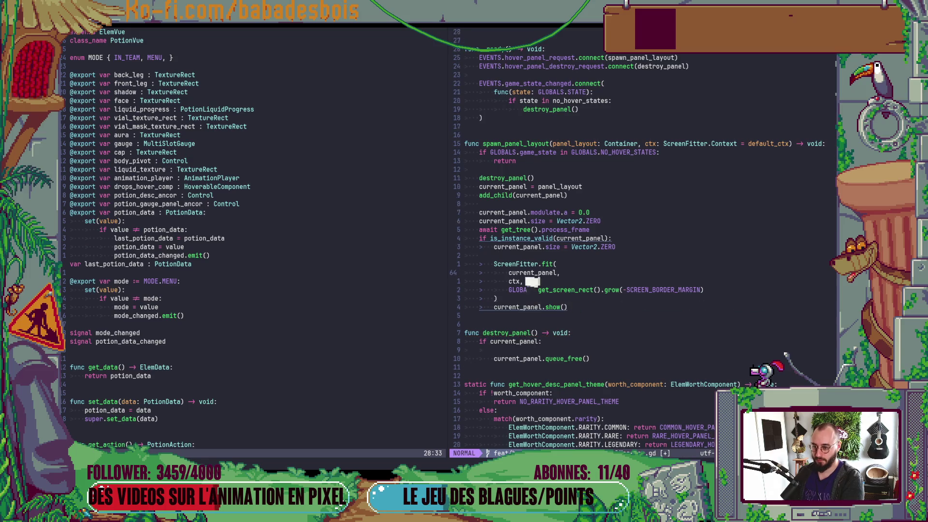
# Paste the transparency line near the panel size line, undoing an accidental deletion.
pyautogui.click(565, 247)
pyautogui.press('P')
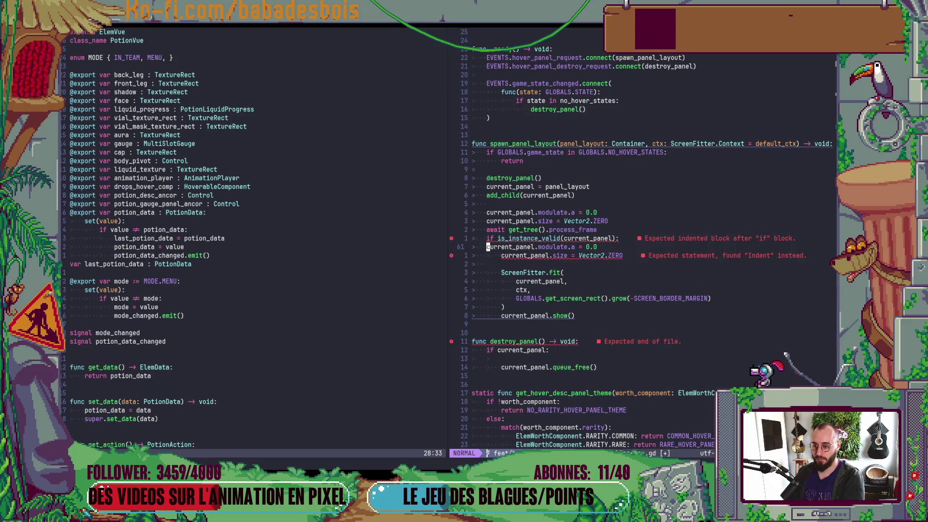
pyautogui.press('l')
pyautogui.press('h')
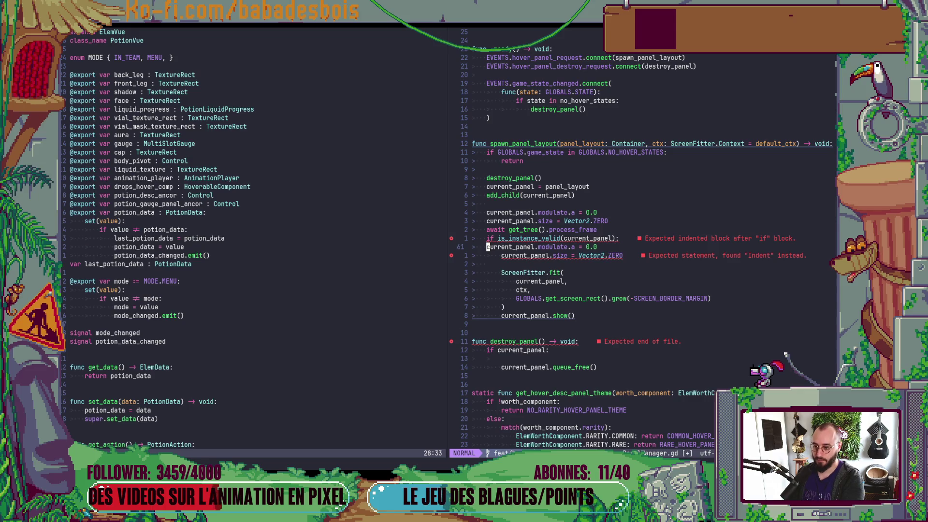
pyautogui.press('d')
pyautogui.press('k')
pyautogui.press('u')
# Move the misindented modulate line above show(), after ScreenFitter.fit, and indent it.
pyautogui.press('j')
pyautogui.press('d')
pyautogui.press('d')
pyautogui.press('j')
pyautogui.press('8')
pyautogui.press('j')
pyautogui.press('k')
pyautogui.press('k')
pyautogui.press('P')
pyautogui.press('V')
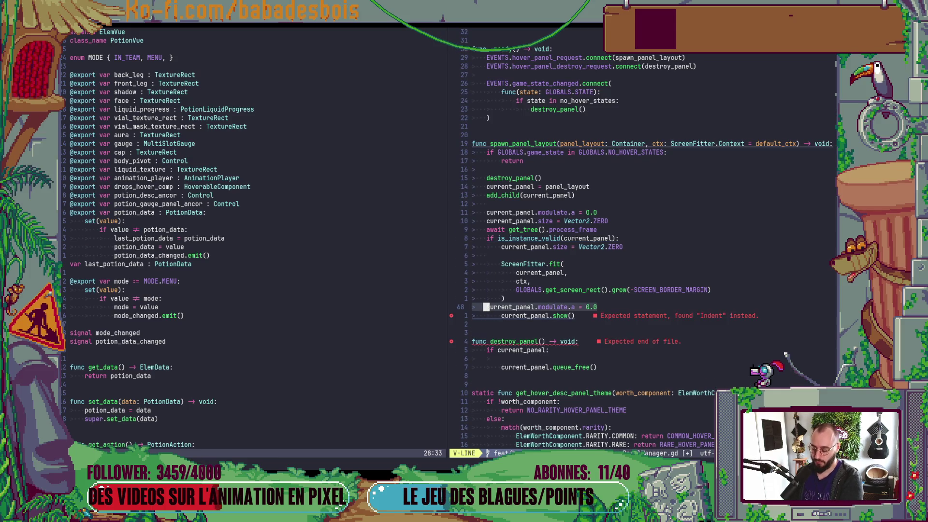
pyautogui.press('>')
pyautogui.press('$')
pyautogui.press('h')
pyautogui.press('h')
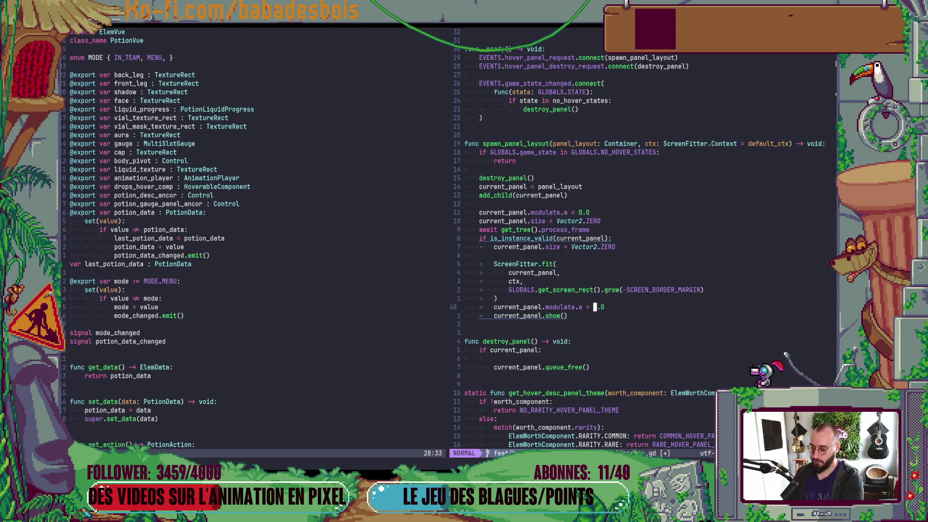
# Save the script and relaunch the game from Godot with F5.
pyautogui.write(':w')
pyautogui.press('Return')
pyautogui.hotkey('alt', 'Tab')
pyautogui.press('F5')
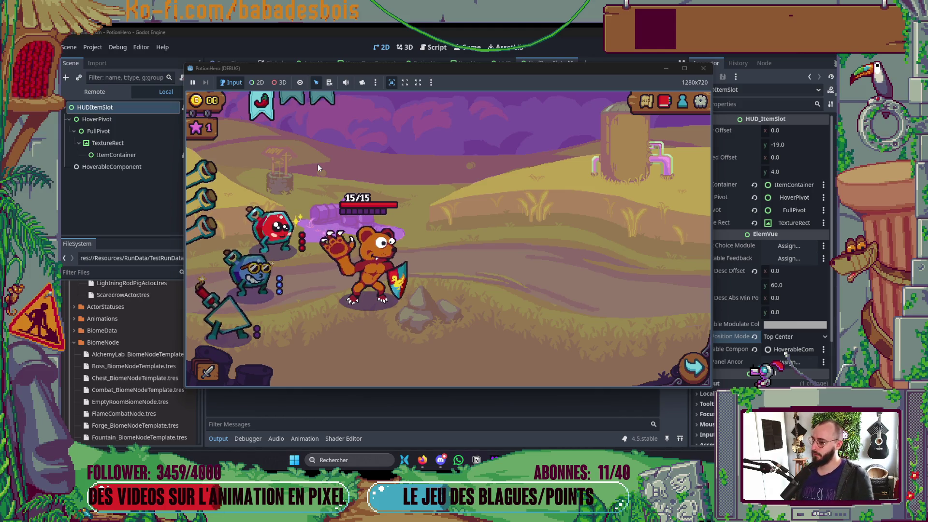
# Finish the battle, then pick the next combat node on the 'Alors ? On va où ?' map.
pyautogui.moveTo(263, 104)
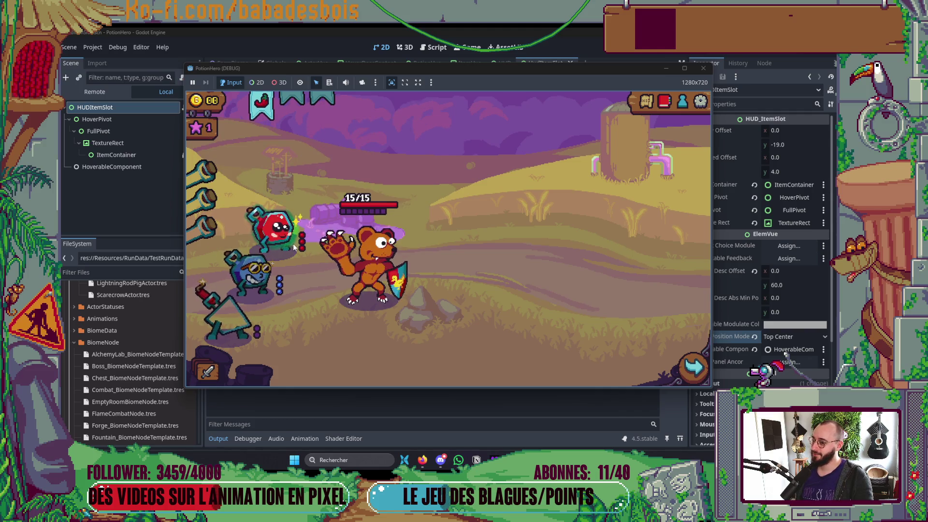
pyautogui.moveTo(279, 293)
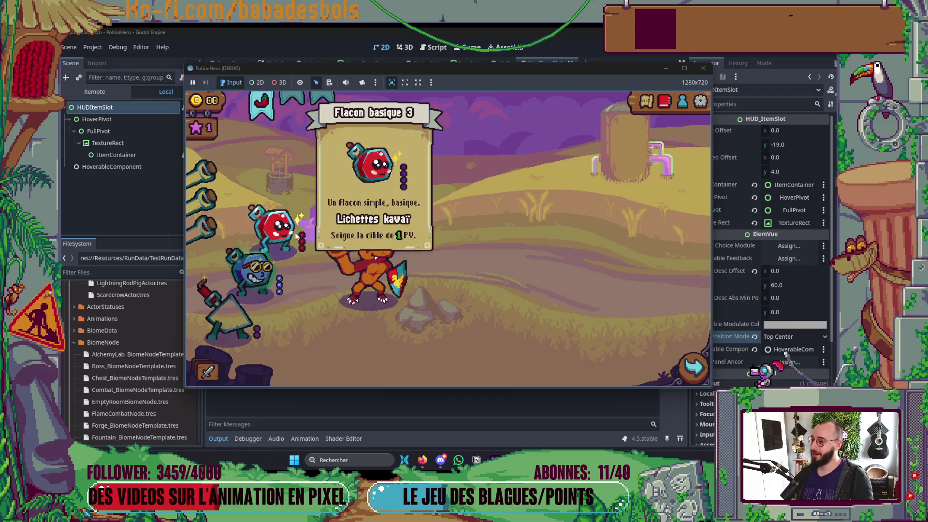
pyautogui.moveTo(260, 283)
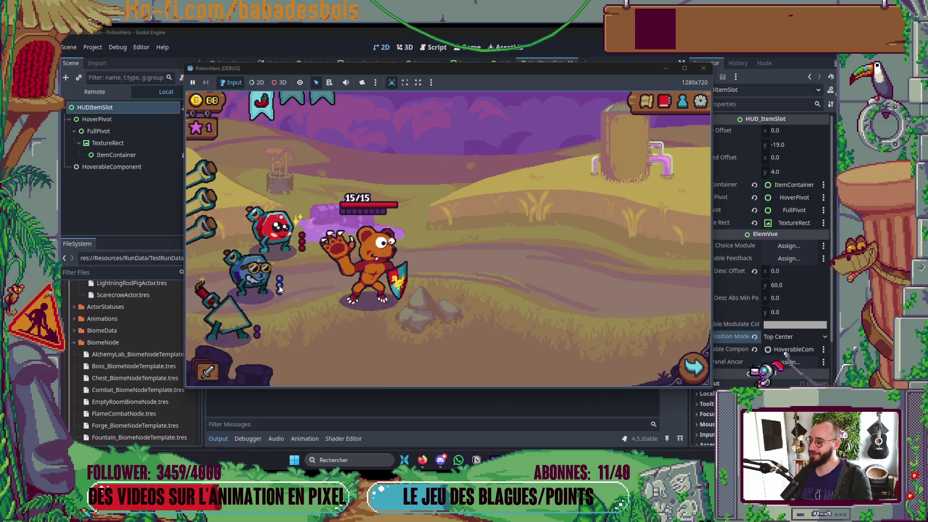
pyautogui.moveTo(366, 269)
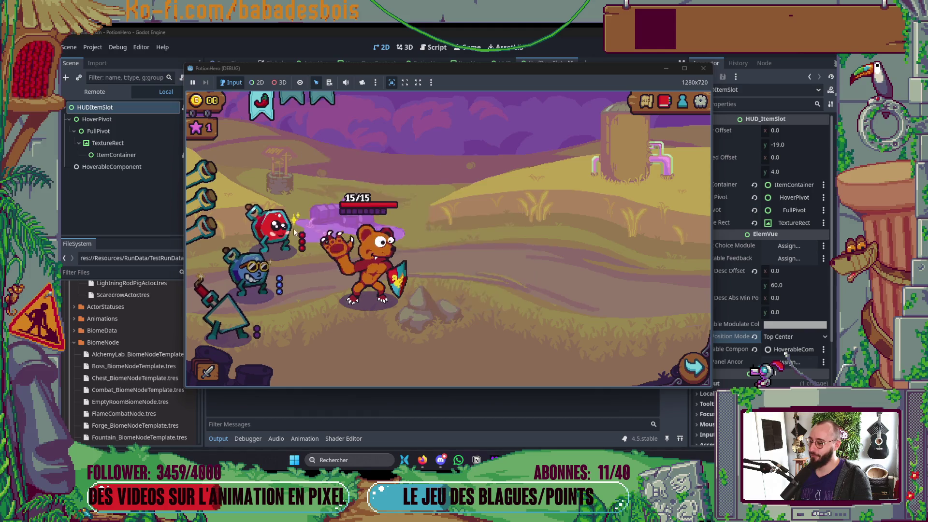
pyautogui.moveTo(282, 236)
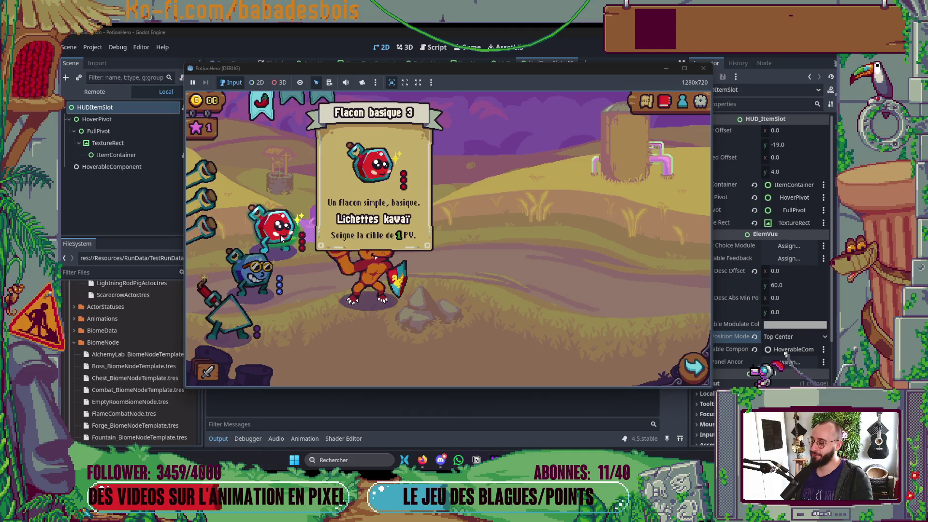
pyautogui.moveTo(259, 110)
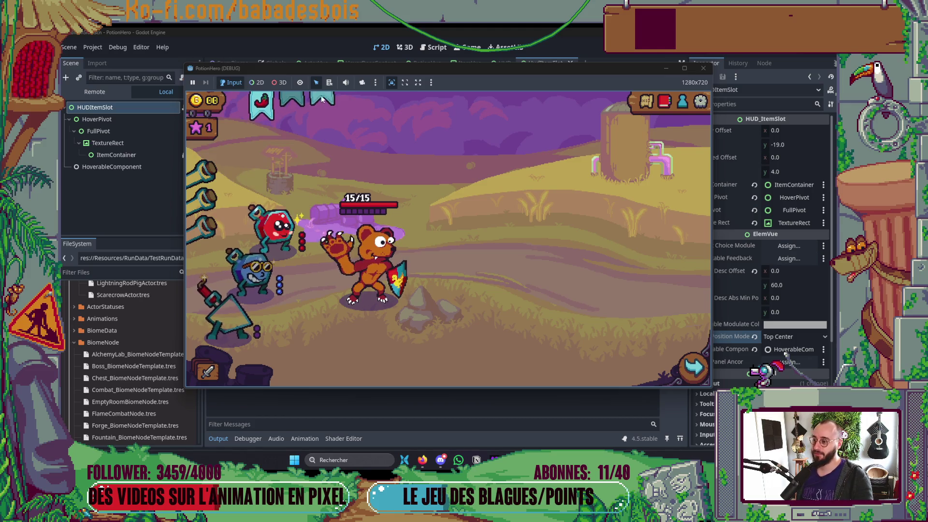
pyautogui.moveTo(203, 141)
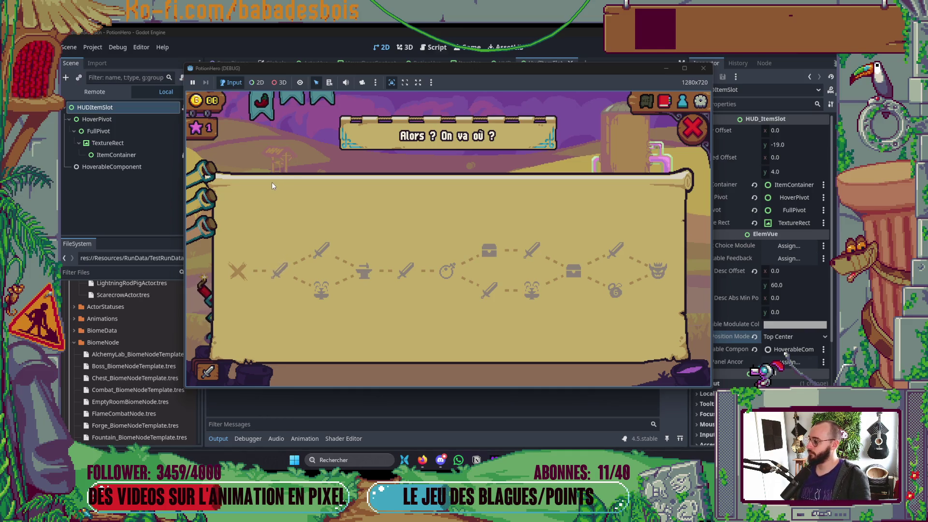
pyautogui.click(275, 279)
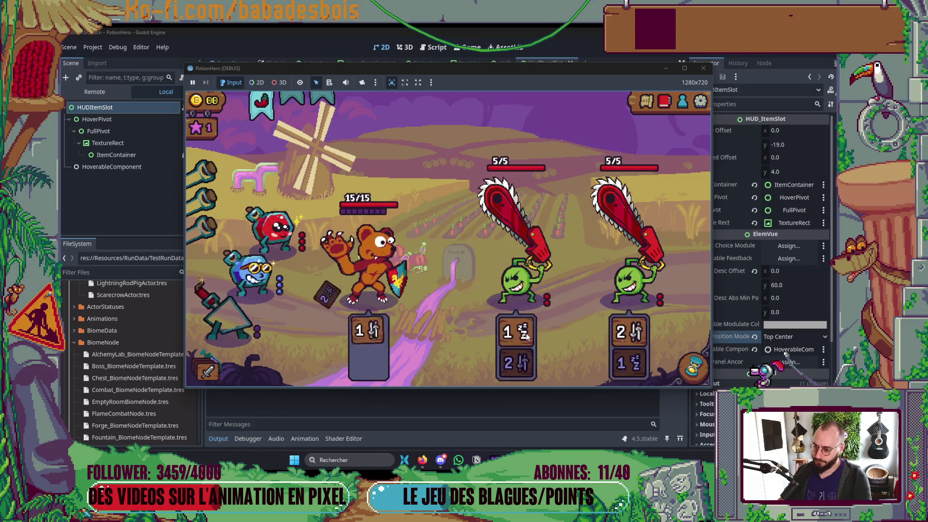
# Check the description cards for the potions, the bear, the action icons and both chainsaw peas.
pyautogui.moveTo(544, 301)
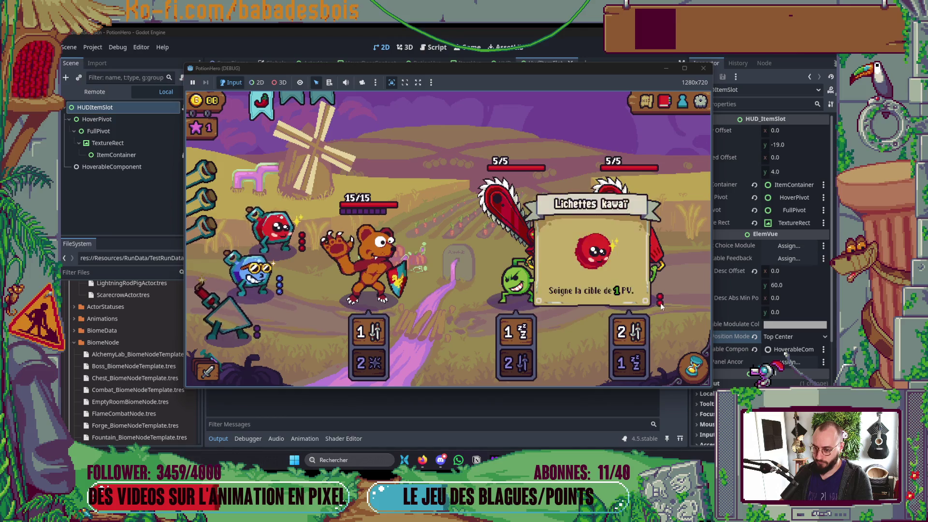
pyautogui.moveTo(337, 260)
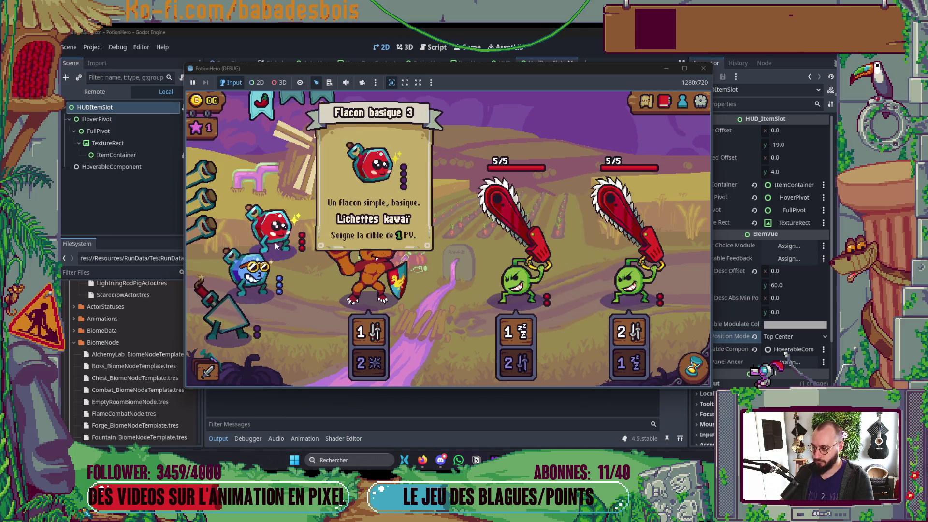
pyautogui.moveTo(266, 289)
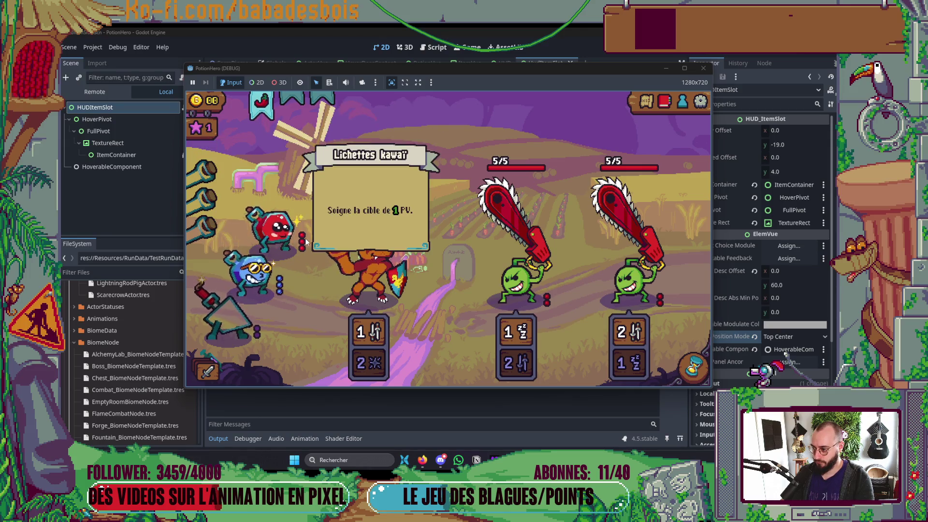
pyautogui.moveTo(199, 125)
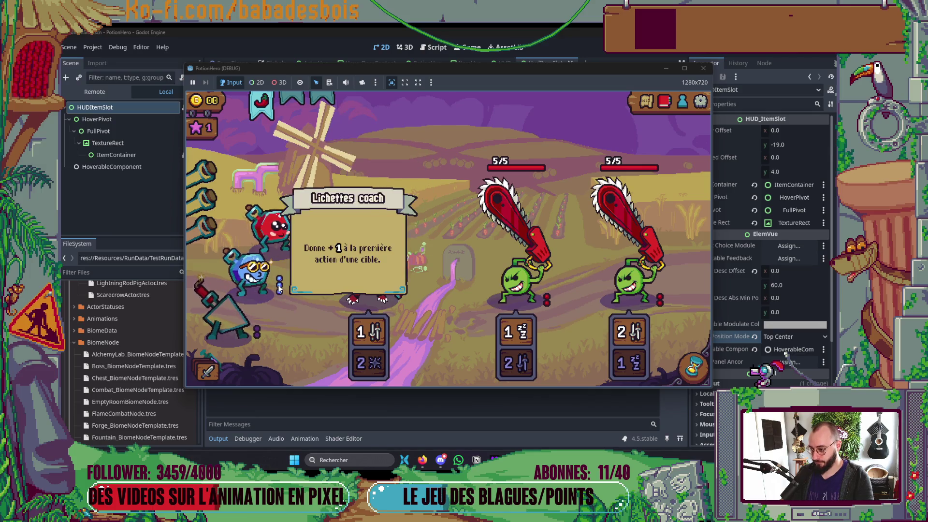
pyautogui.moveTo(361, 335)
pyautogui.moveTo(428, 274)
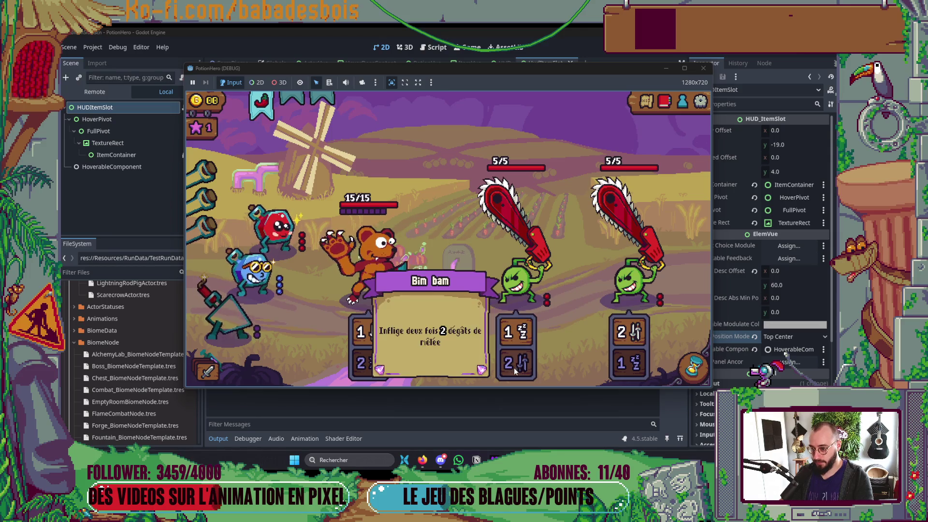
pyautogui.moveTo(642, 286)
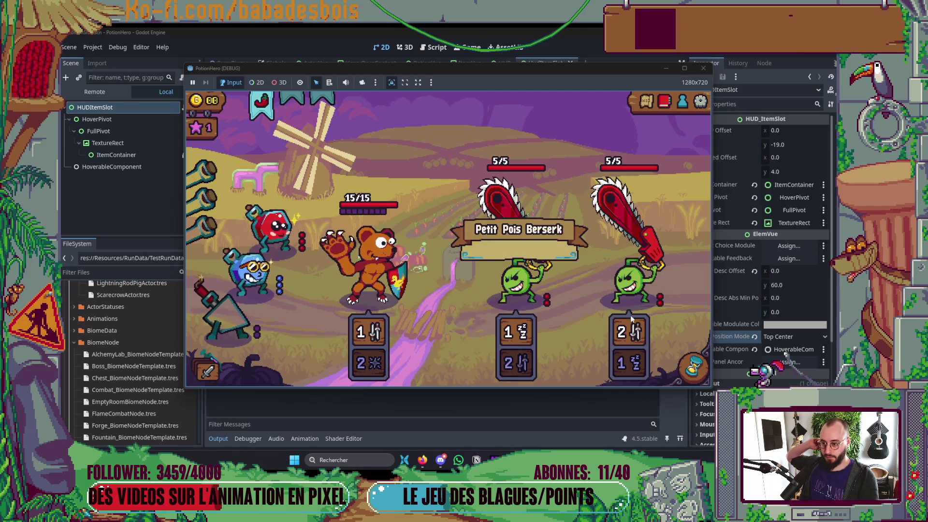
pyautogui.moveTo(363, 373)
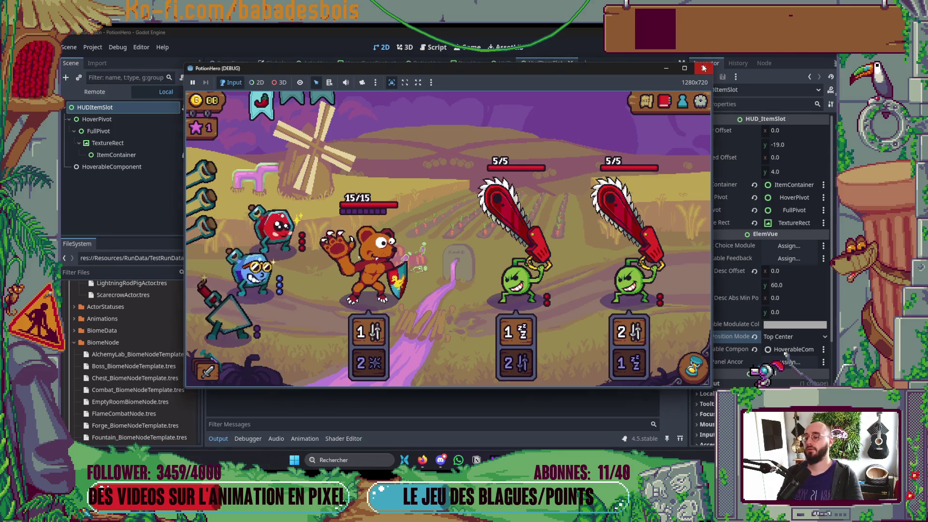
# In HoverPanelManager.gd, review the ScreenFitter.fit call block and the process_frame await line.
pyautogui.hotkey('alt', 'Tab')
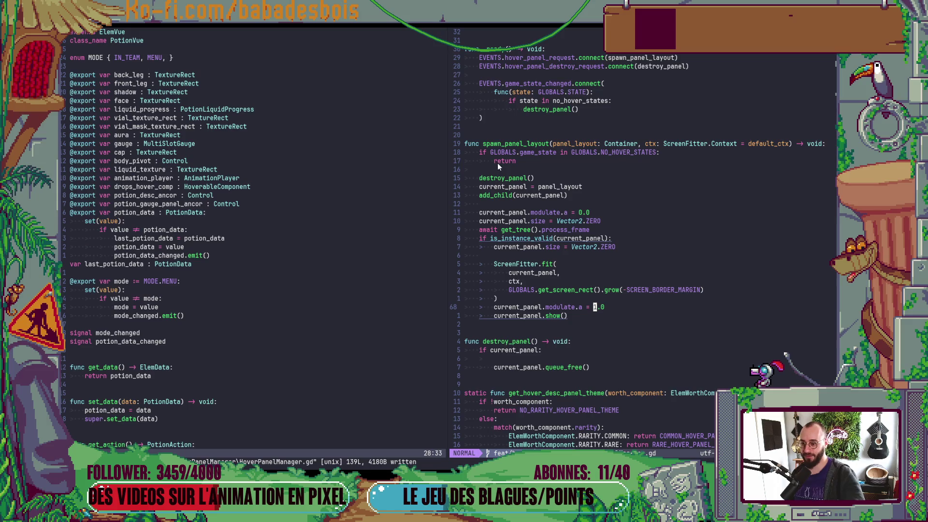
pyautogui.moveTo(521, 264); pyautogui.dragTo(521, 299)
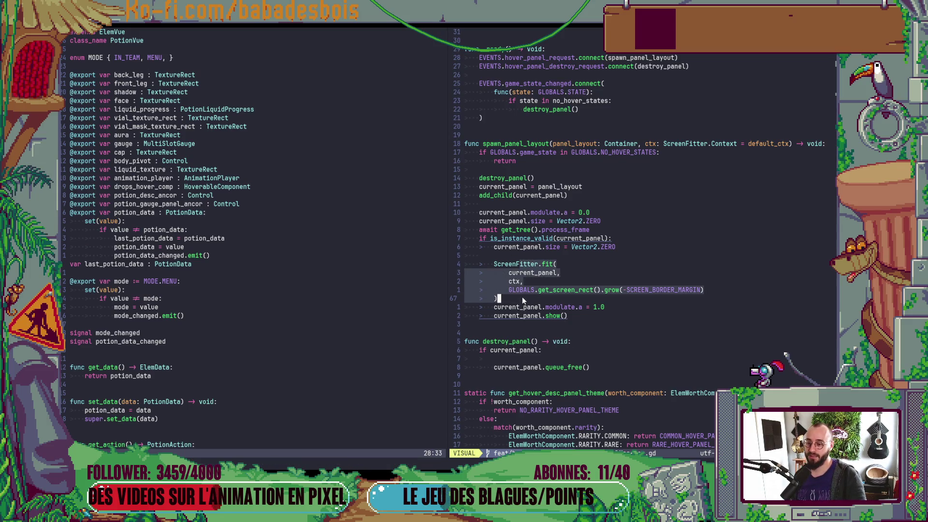
pyautogui.click(525, 317)
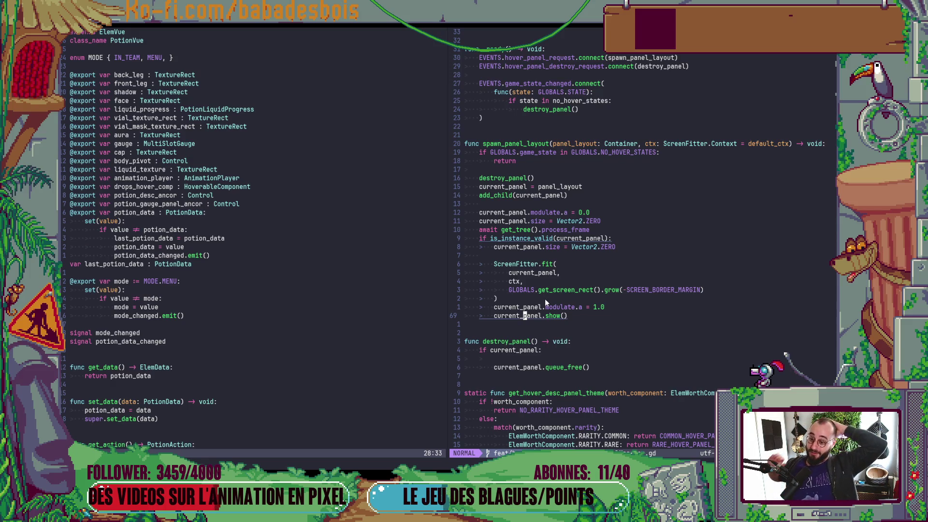
pyautogui.press('k')
pyautogui.press('k')
pyautogui.press('k')
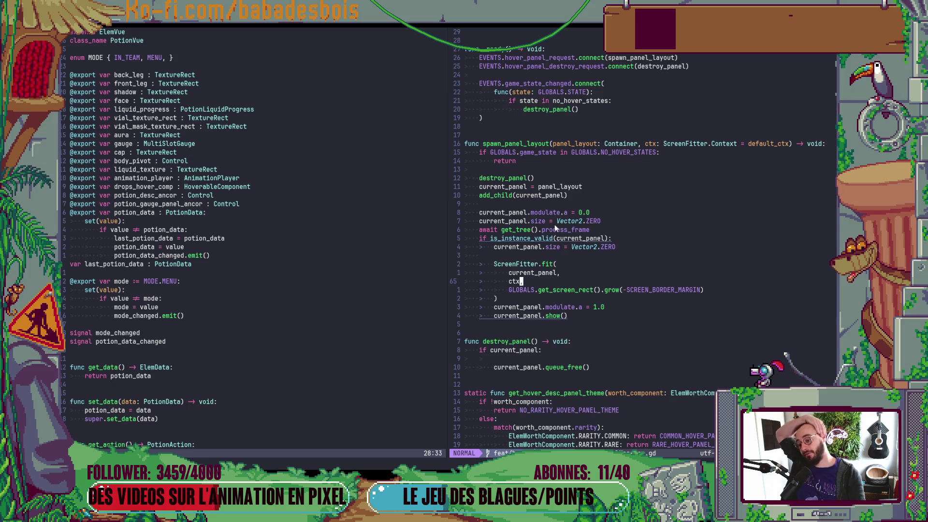
pyautogui.click(601, 231)
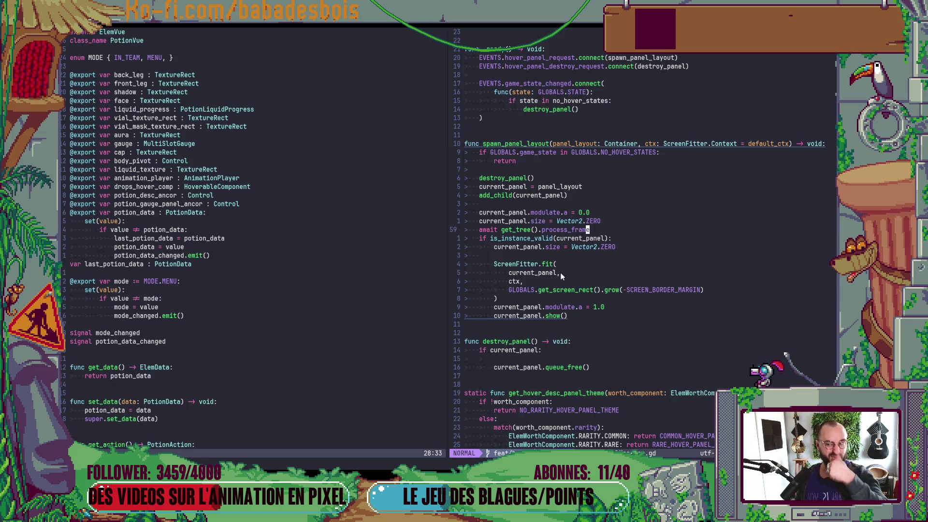
# Review the current_panel.modulate.a = 0.0 line, then head back to Godot.
pyautogui.moveTo(590, 213)
pyautogui.mouseDown()
pyautogui.moveTo(605, 208)
pyautogui.moveTo(550, 217)
pyautogui.mouseUp()
pyautogui.click(618, 237)
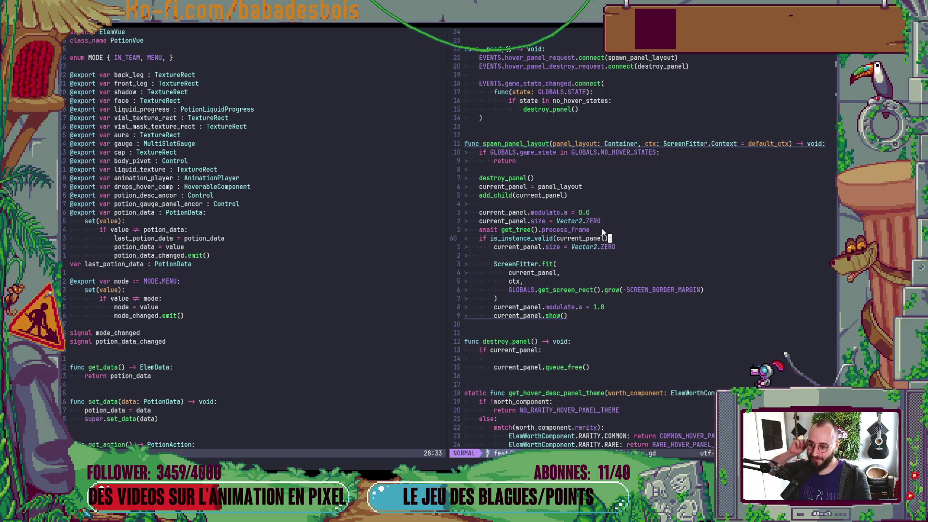
pyautogui.moveTo(590, 213)
pyautogui.mouseDown()
pyautogui.moveTo(523, 205)
pyautogui.moveTo(481, 215)
pyautogui.mouseUp()
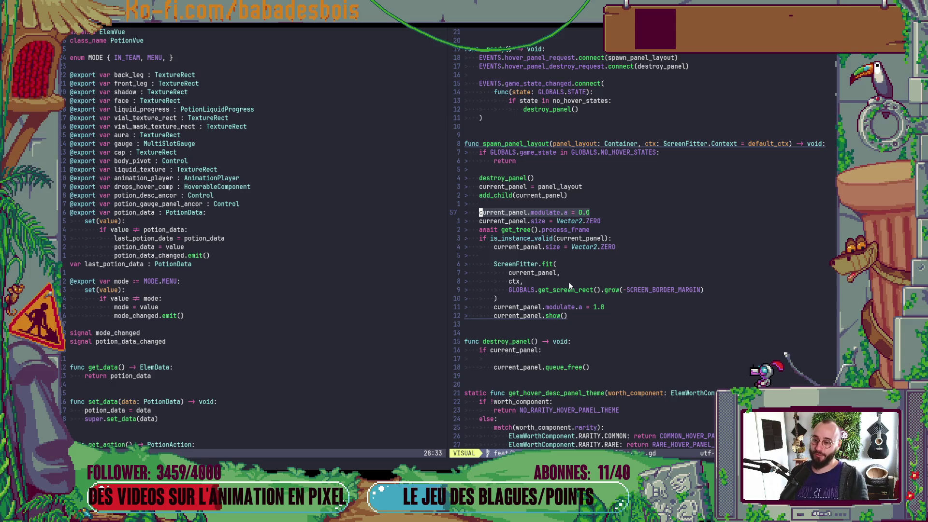
pyautogui.click(569, 282)
pyautogui.hotkey('alt', 'Tab')
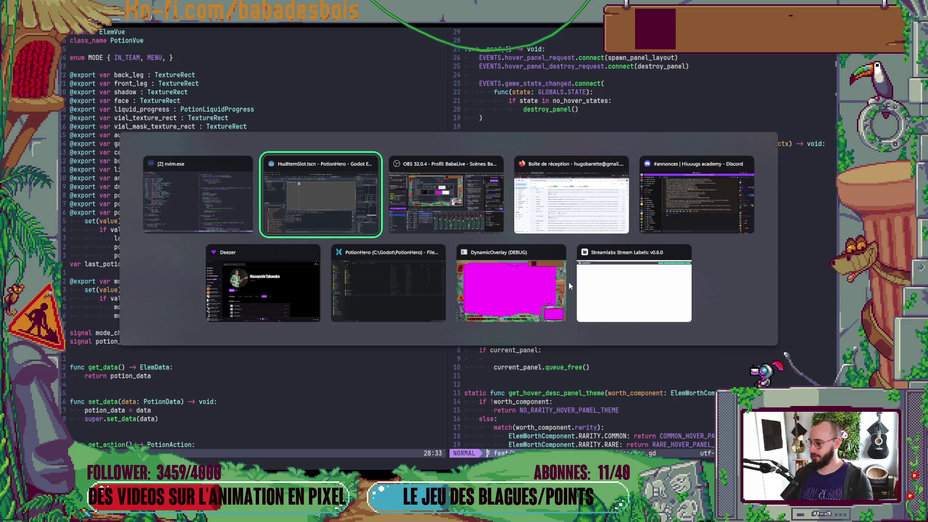
# Relaunch PotionHero with F5, check the bear's Berserk card, then bring up the Miro board.
pyautogui.press('F5')
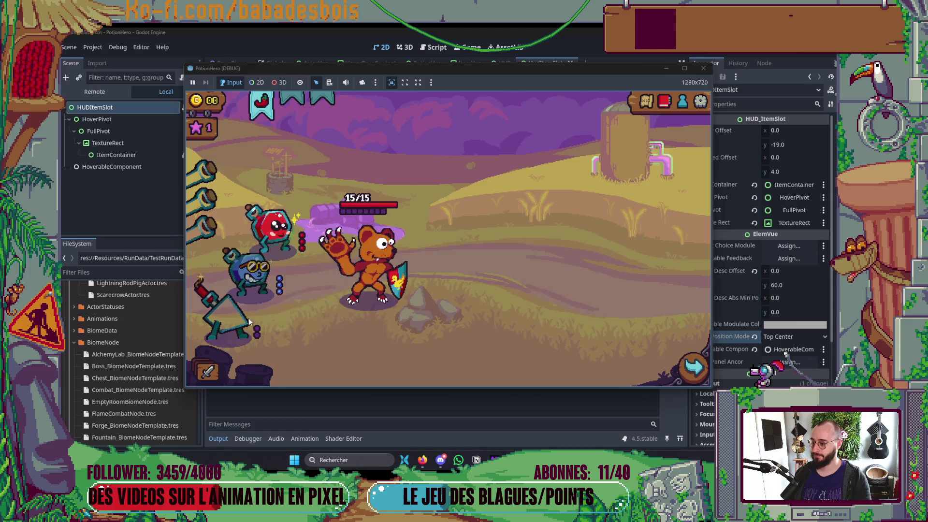
pyautogui.moveTo(369, 243)
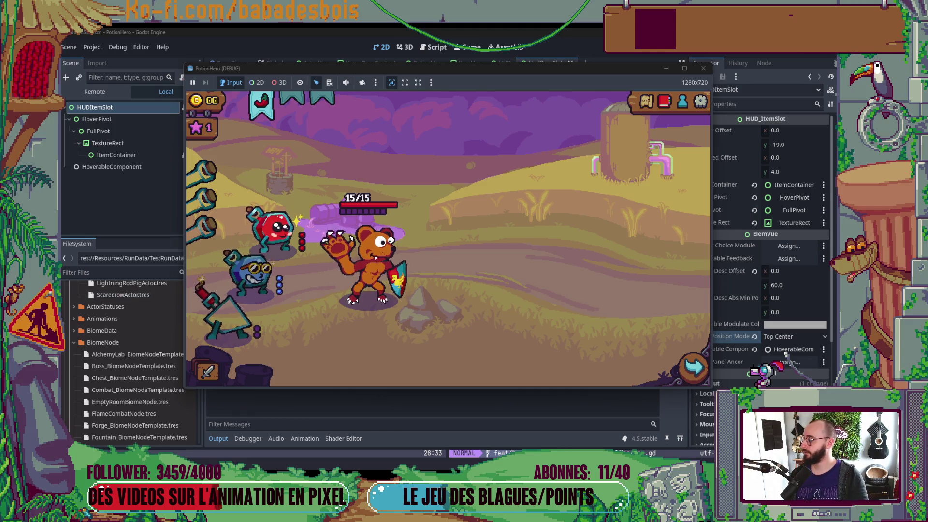
pyautogui.hotkey('alt', 'Tab')
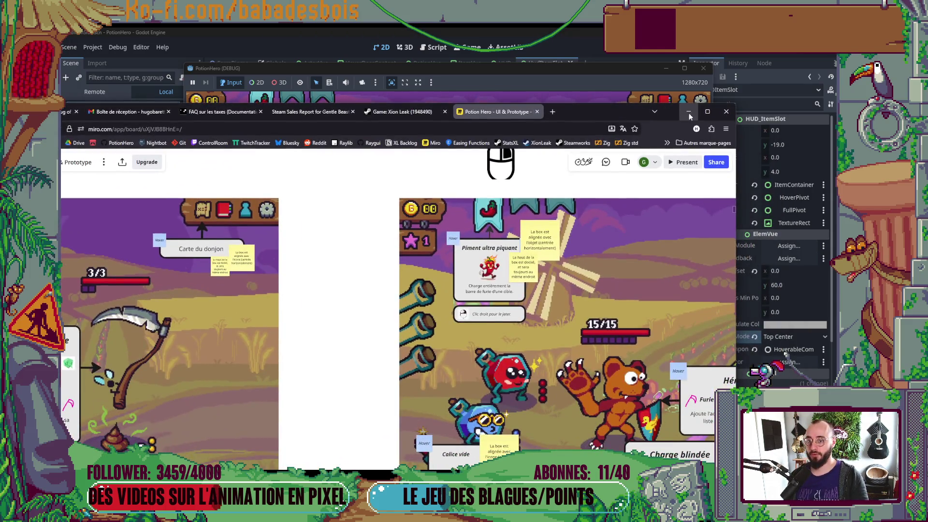
# Maximize Miro, zoom to the combat mockup, and snip it with its hover-card notes.
pyautogui.click(707, 112)
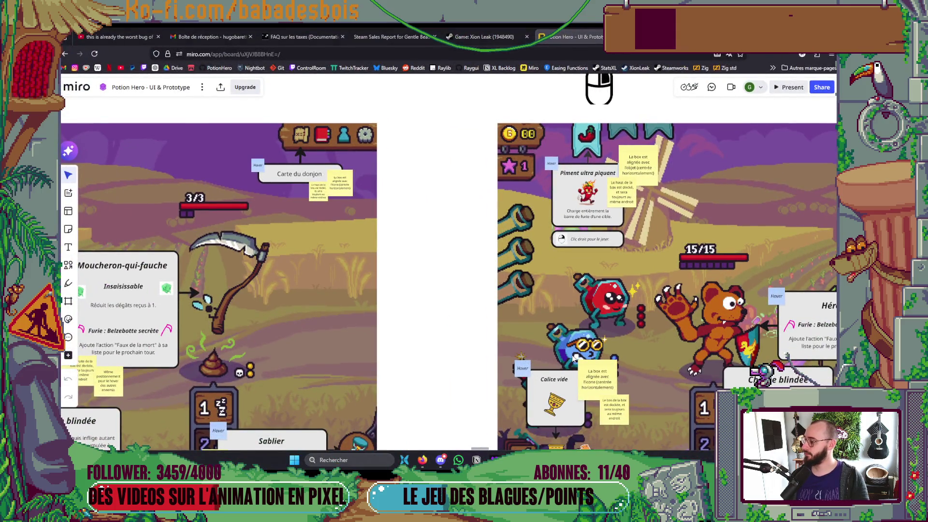
pyautogui.scroll(-5, 509, 345)
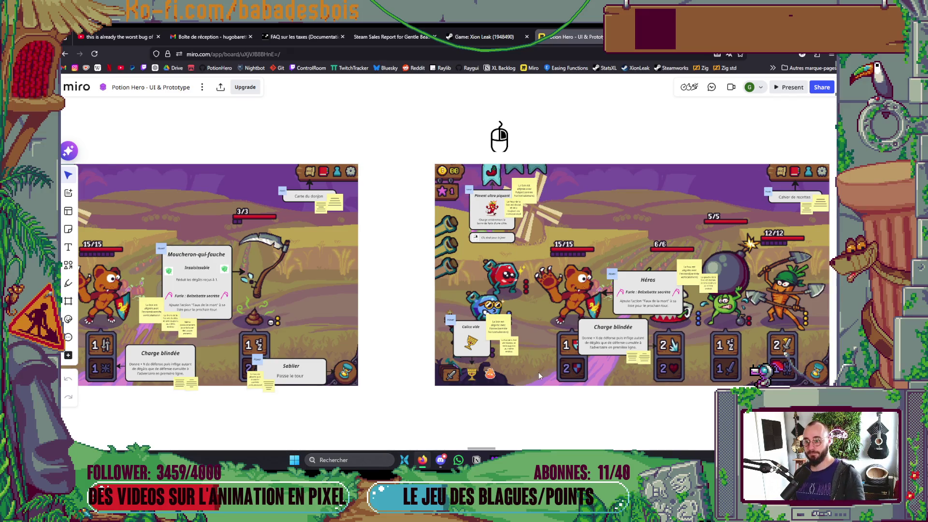
pyautogui.scroll(3, 538, 367)
pyautogui.hscroll(-5, 545, 378)
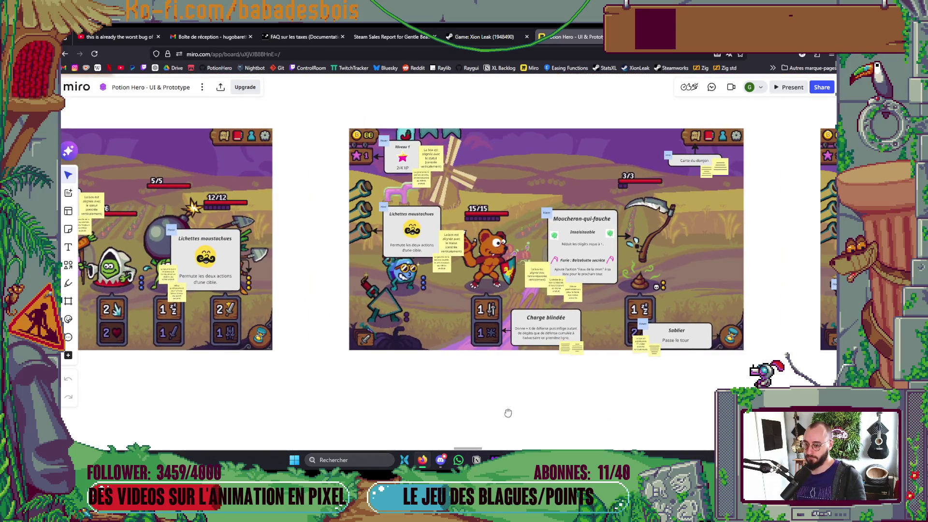
pyautogui.scroll(-2, 542, 403)
pyautogui.scroll(2, 648, 338)
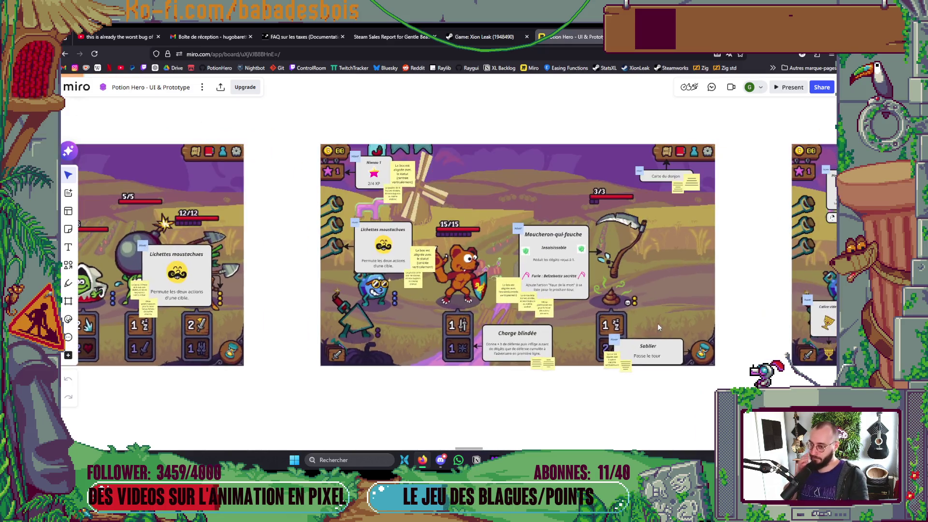
pyautogui.scroll(4, 658, 328)
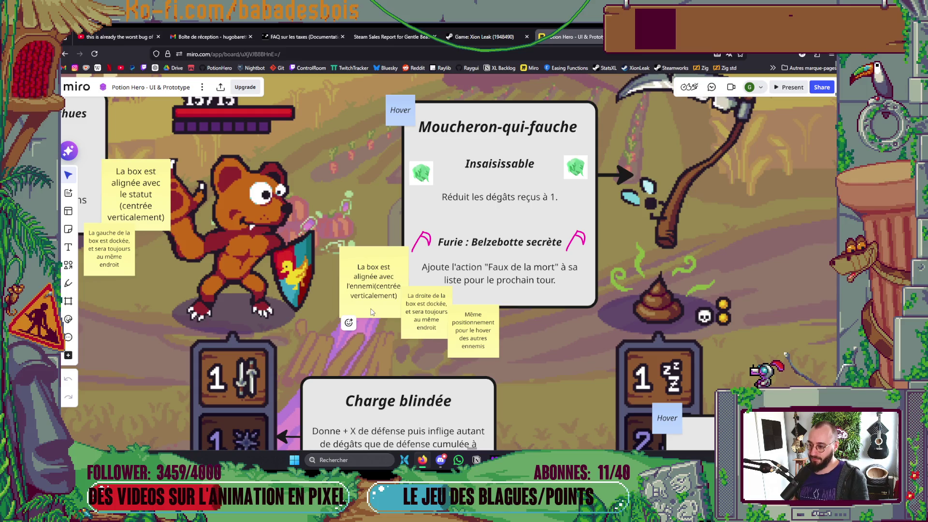
pyautogui.scroll(-5, 372, 312)
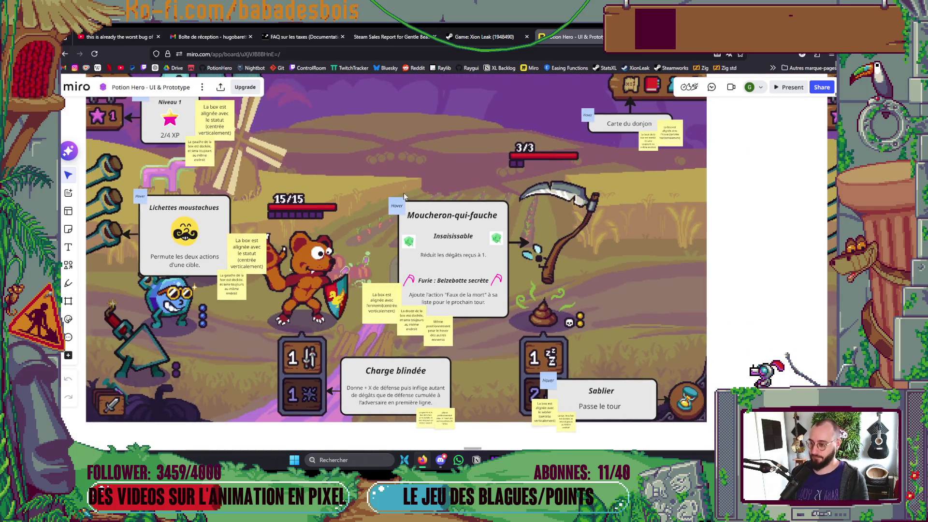
pyautogui.press('super+shift+s')
pyautogui.moveTo(335, 101)
pyautogui.mouseDown()
pyautogui.moveTo(525, 335)
pyautogui.moveTo(610, 346)
pyautogui.mouseUp()
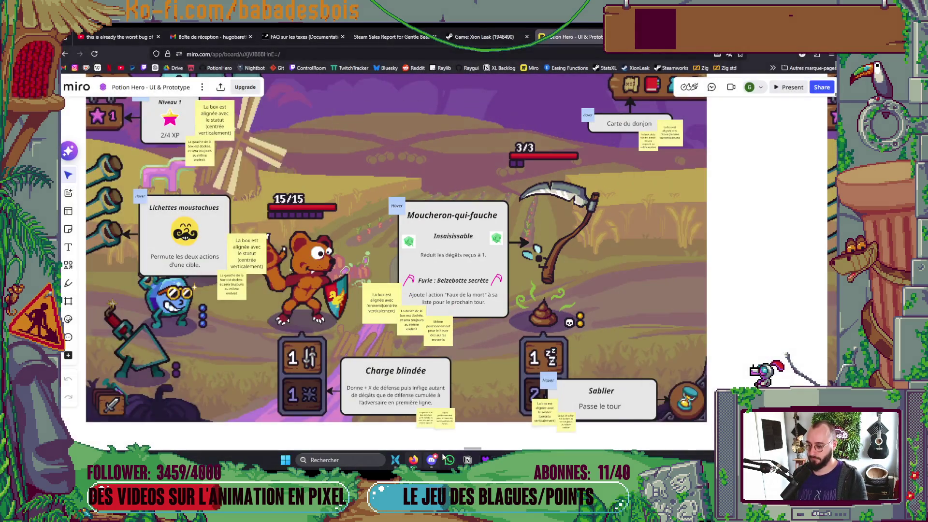
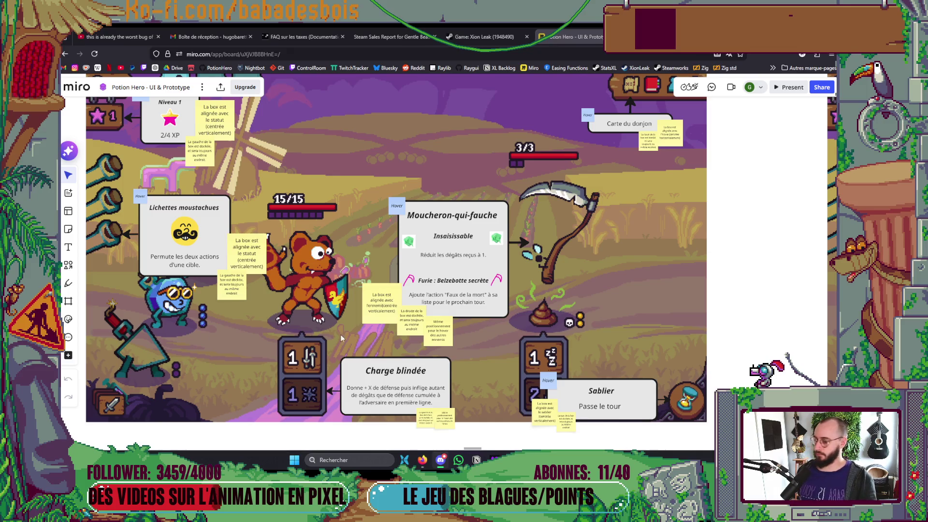
# Pan and scroll across the other game-screen mockups to compare them.
pyautogui.scroll(3, 396, 294)
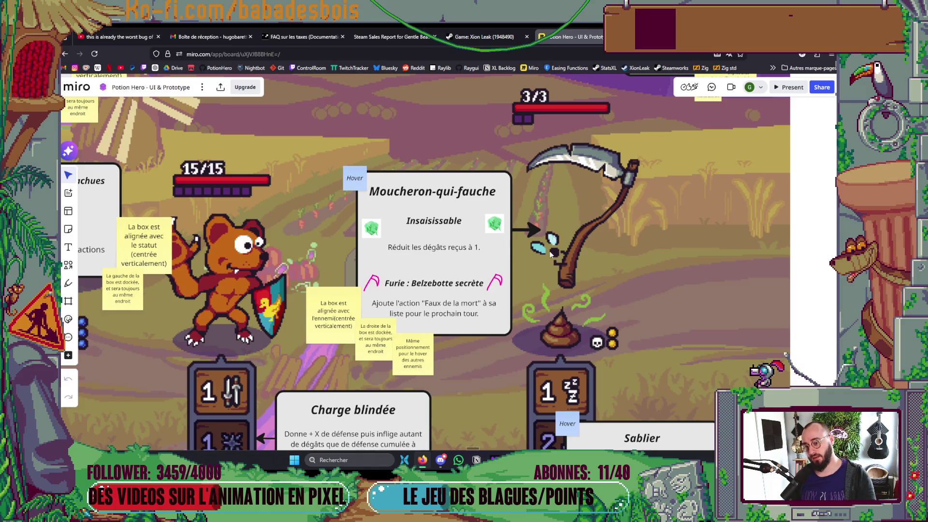
pyautogui.scroll(-5, 546, 345)
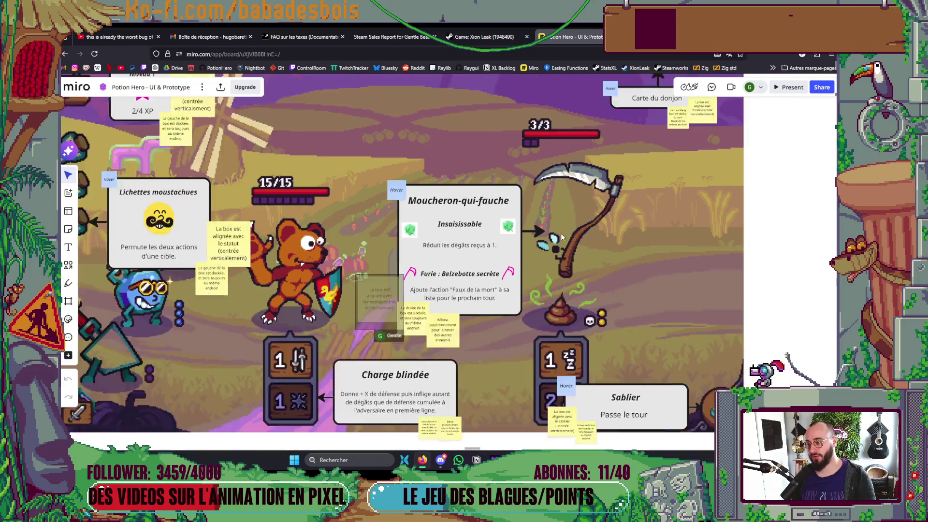
pyautogui.moveTo(607, 255); pyautogui.dragTo(89, 277)
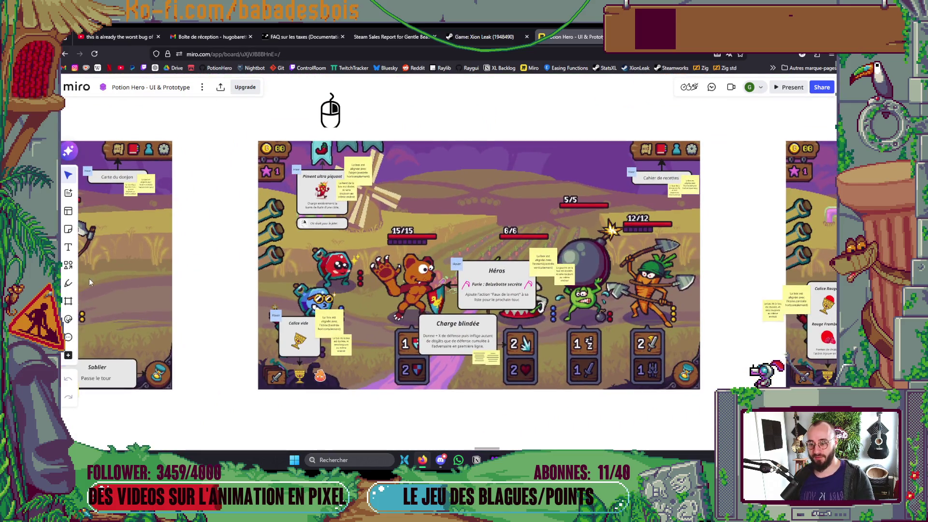
pyautogui.scroll(5, 527, 270)
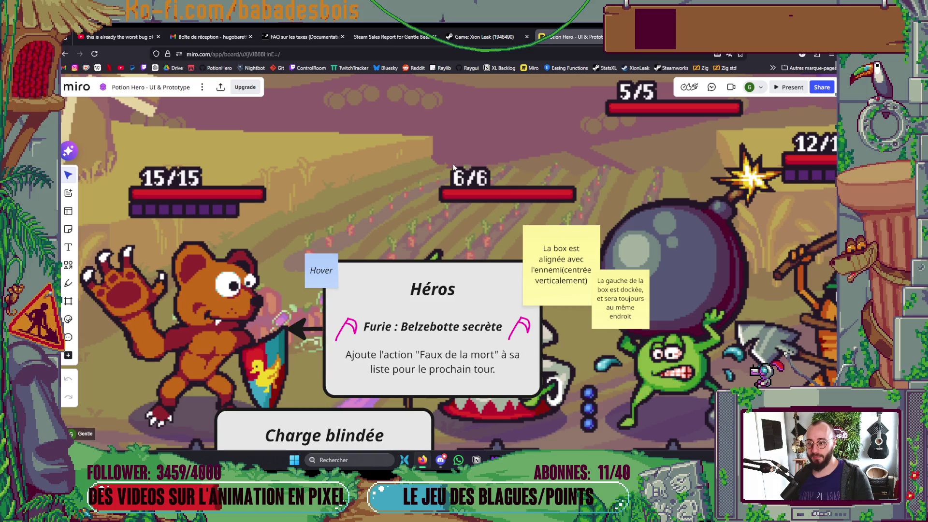
pyautogui.scroll(-3, 526, 243)
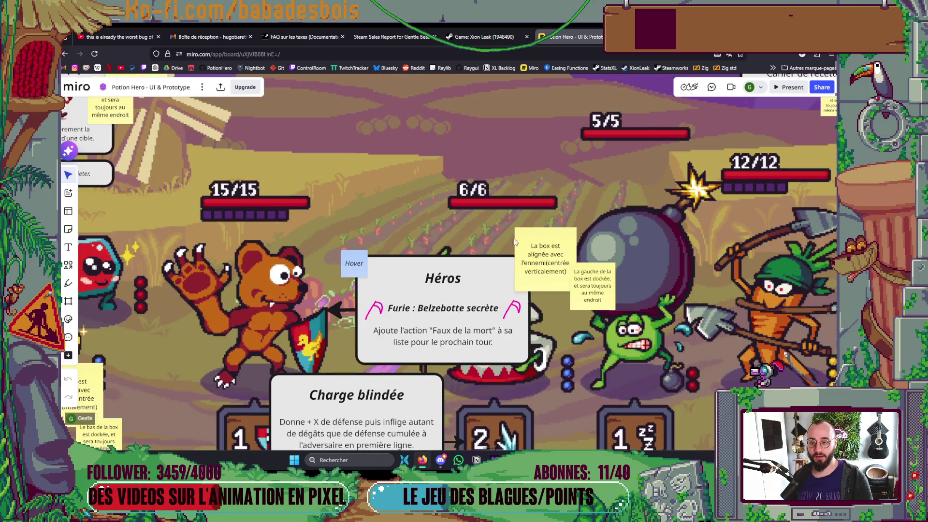
pyautogui.scroll(4, 643, 257)
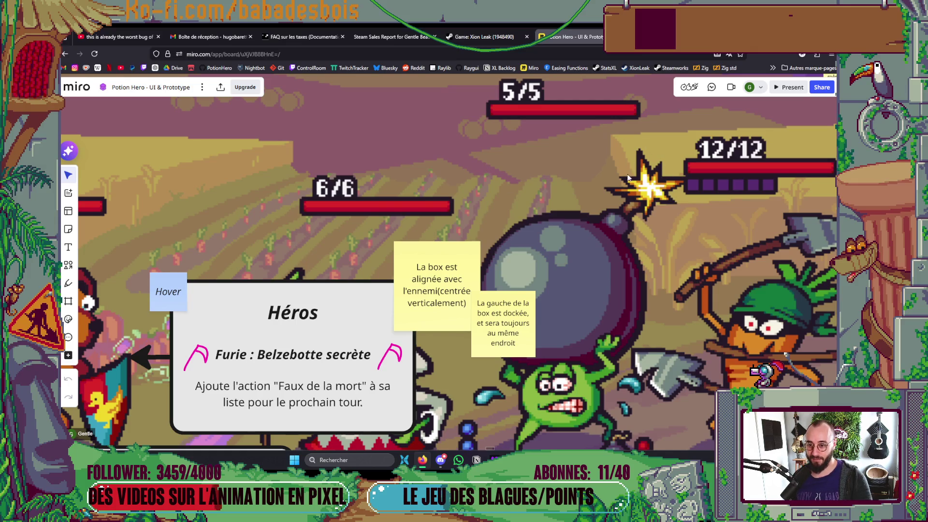
pyautogui.scroll(-3, 514, 152)
pyautogui.scroll(-1, 519, 170)
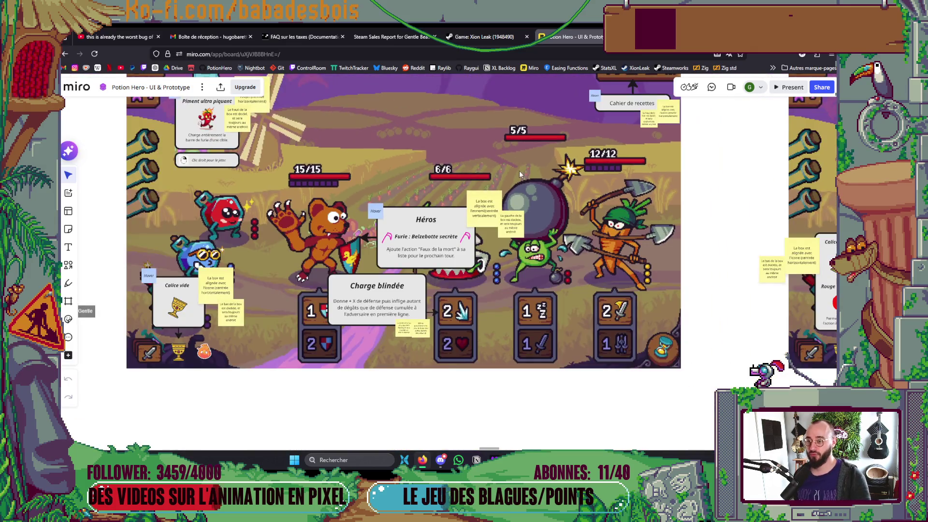
pyautogui.scroll(-3, 581, 310)
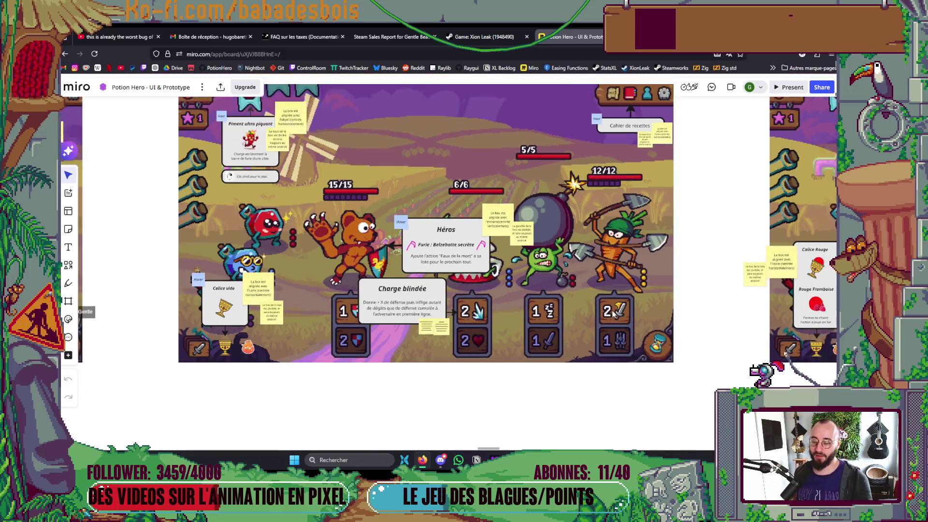
# Check the bear's BearHero Berserk info card, then close the running game window.
pyautogui.hscroll(-3, 483, 314)
pyautogui.scroll(5, 254, 299)
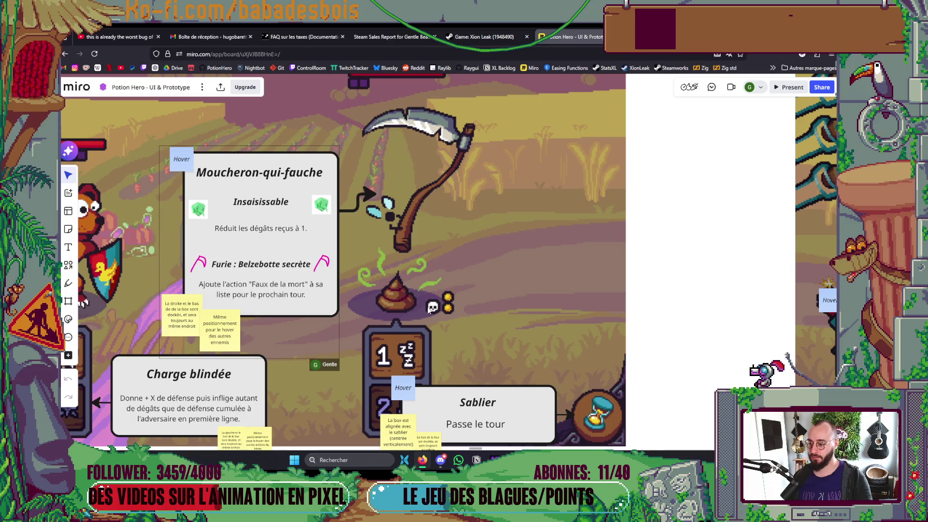
pyautogui.scroll(-5, 450, 327)
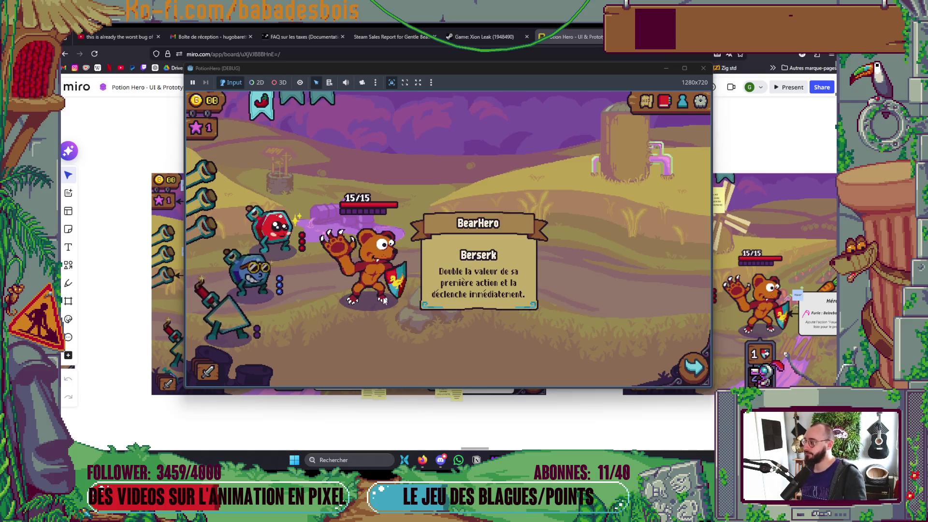
pyautogui.moveTo(386, 261)
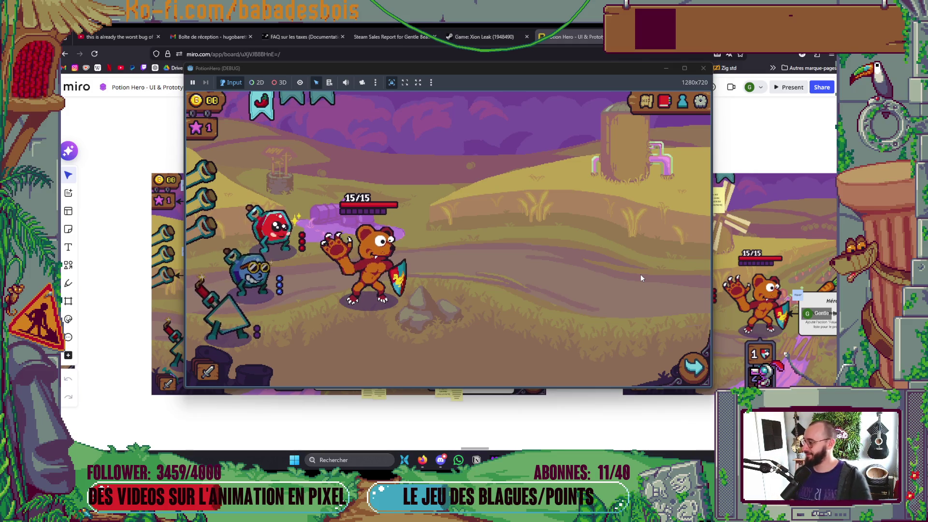
pyautogui.click(703, 68)
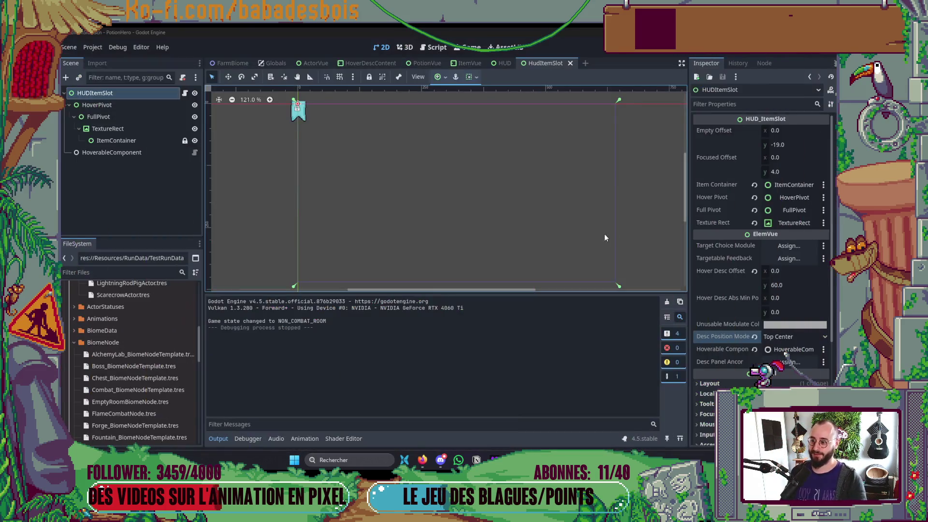
# Collapse the output log panel and look at the HudItemSlot script's hover-handling code.
pyautogui.click(225, 438)
pyautogui.click(257, 297)
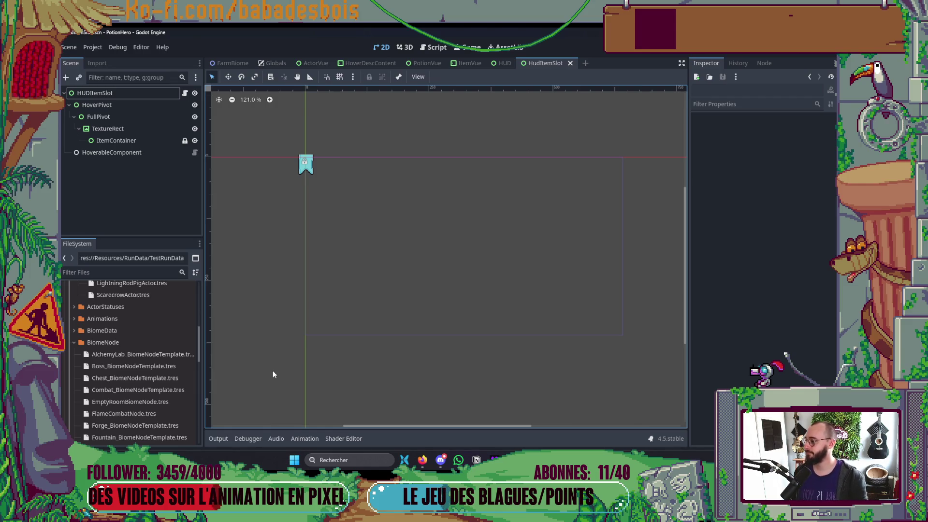
pyautogui.click(441, 50)
pyautogui.click(453, 235)
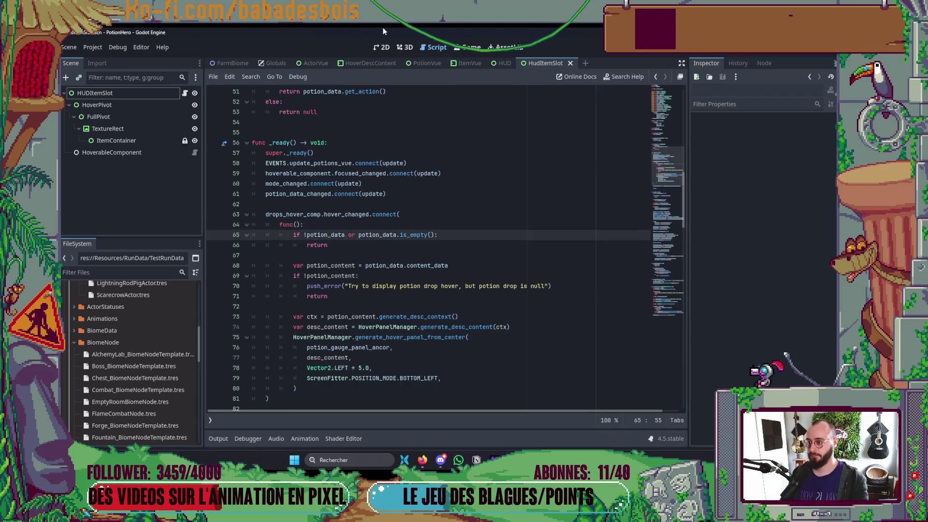
# Return to the 2D view, recentre the slot on the canvas, and open ActorVue.
pyautogui.click(382, 47)
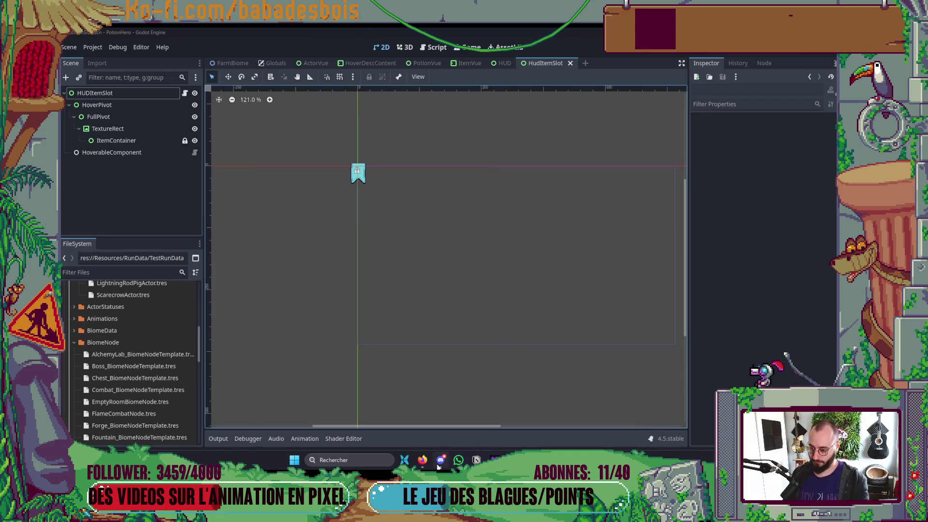
pyautogui.moveTo(423, 464)
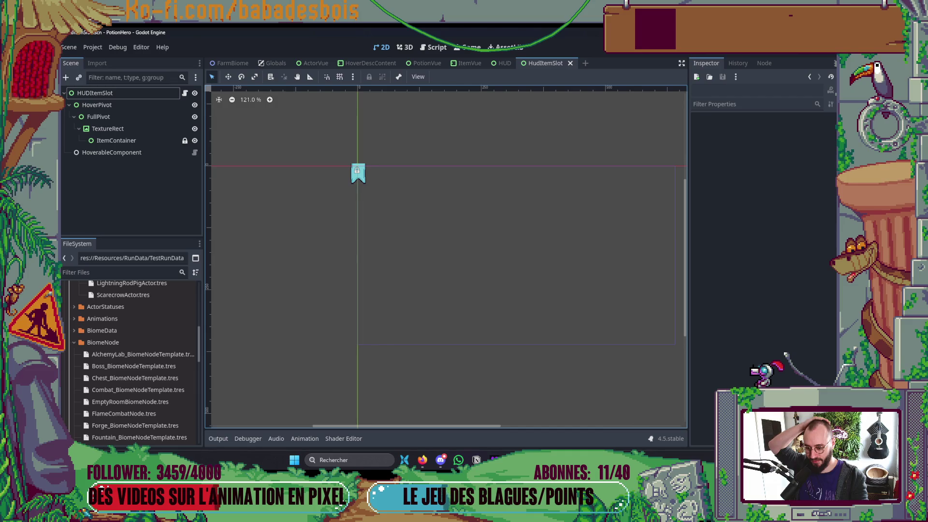
pyautogui.moveTo(509, 286); pyautogui.dragTo(496, 293)
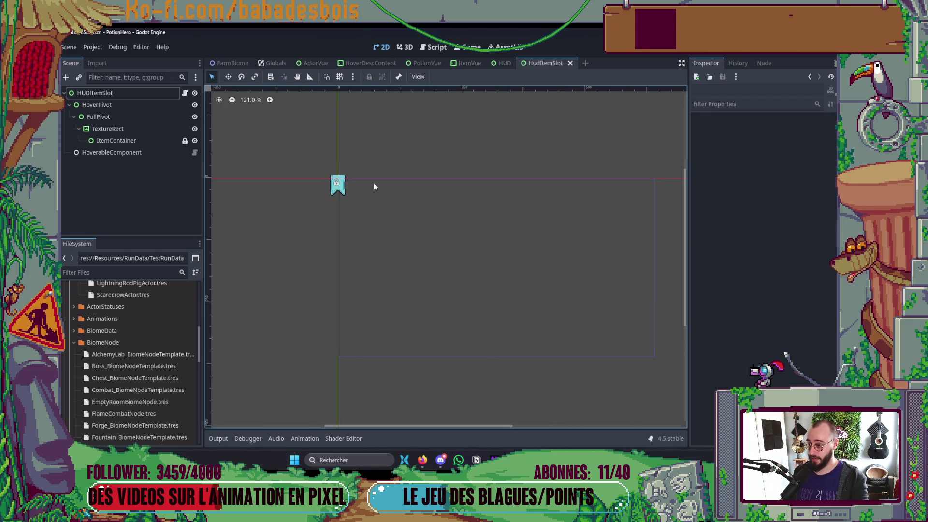
pyautogui.click(313, 64)
pyautogui.scroll(-3, 147, 201)
# Select the ActorVue root and leave its Desc Position Mode at Top Left.
pyautogui.scroll(5, 133, 145)
pyautogui.click(89, 93)
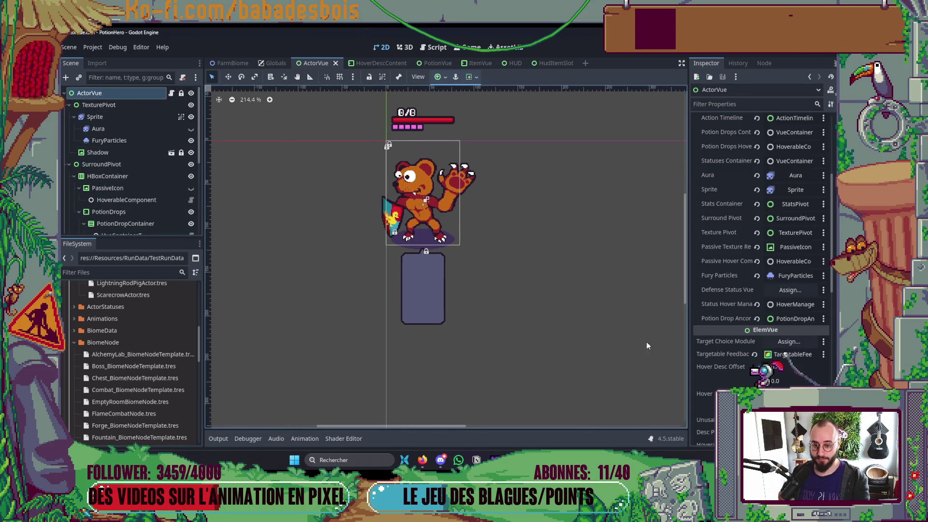
pyautogui.scroll(-3, 779, 331)
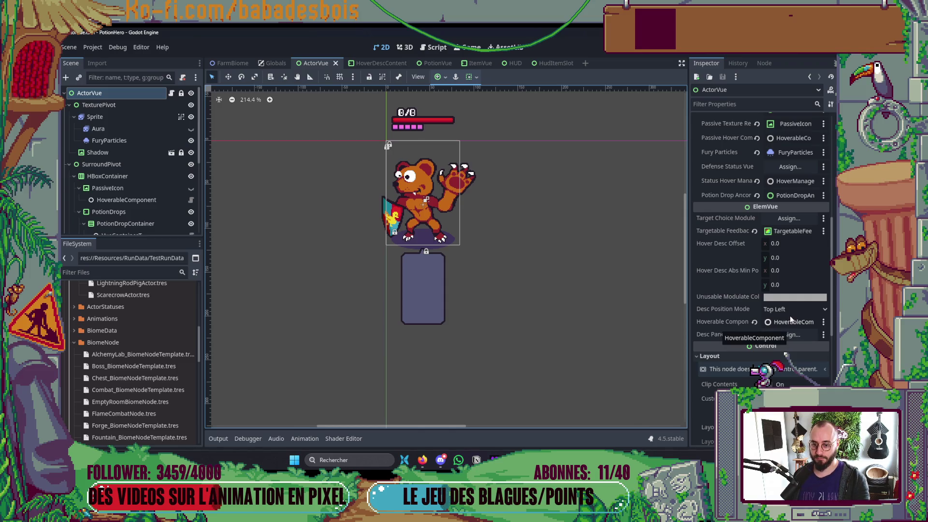
pyautogui.click(790, 311)
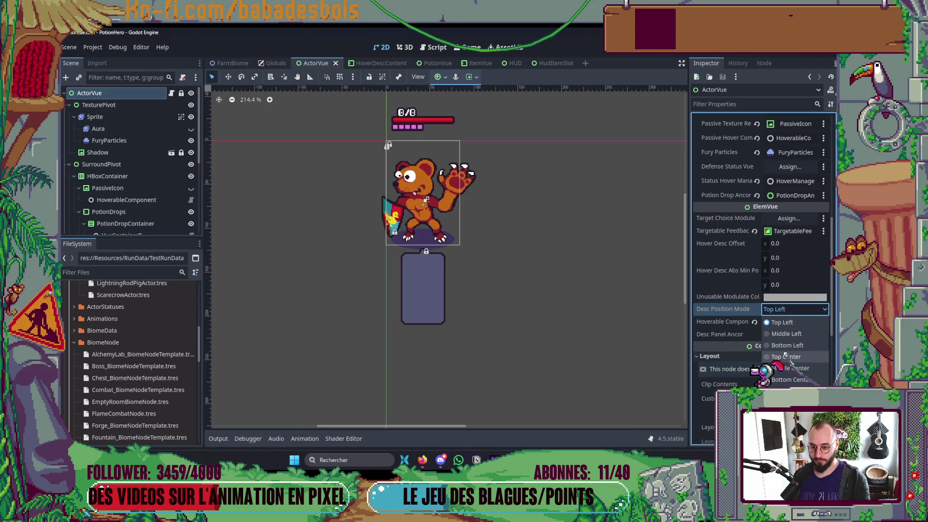
pyautogui.click(791, 313)
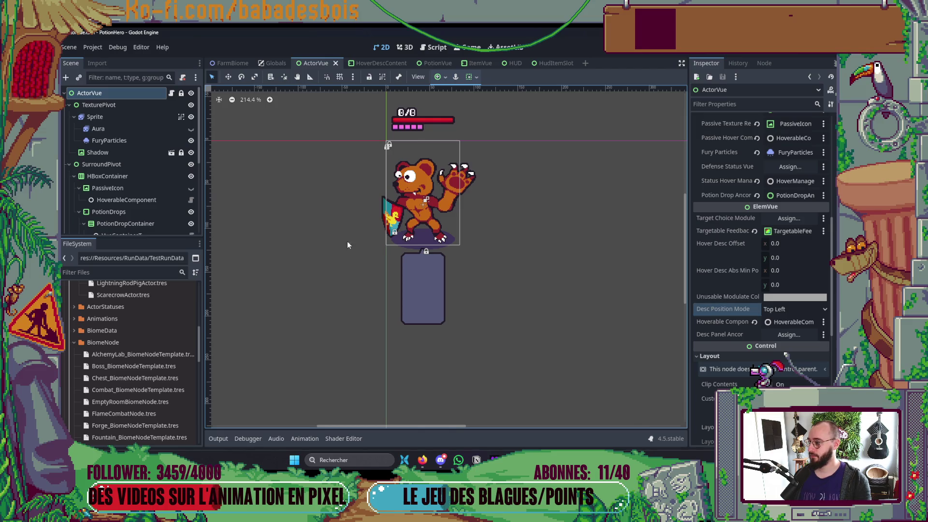
pyautogui.scroll(2, 347, 245)
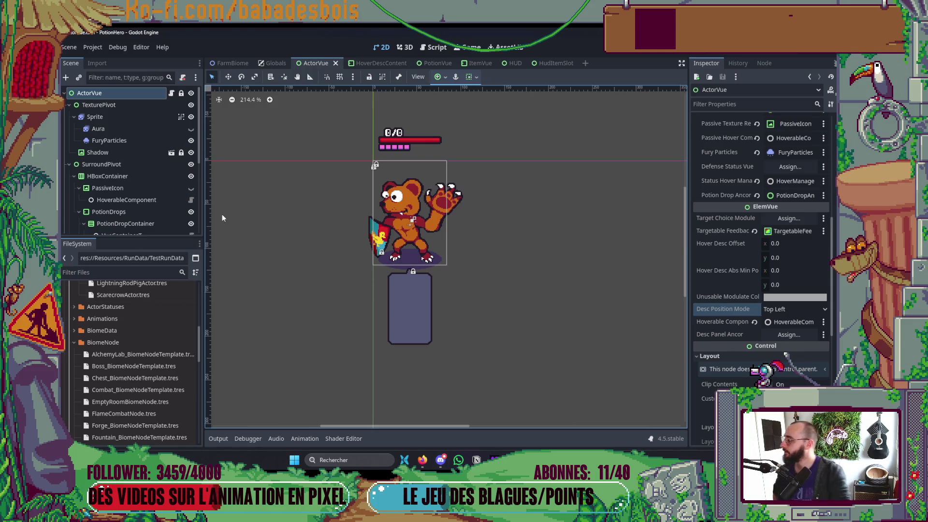
# Collapse the Enemies, ActorData and Resources folders and give the scene tree more room.
pyautogui.scroll(4, 467, 288)
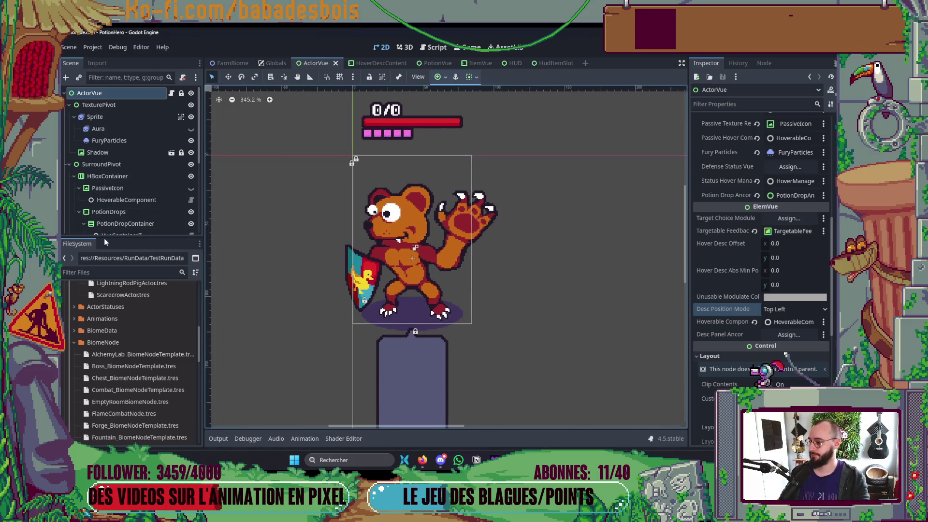
pyautogui.scroll(10, 77, 388)
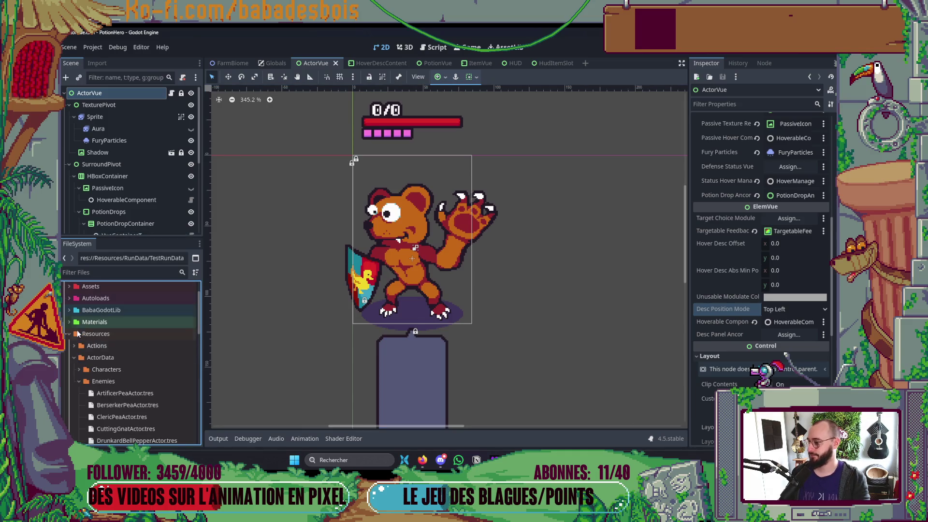
pyautogui.click(79, 381)
pyautogui.click(74, 357)
pyautogui.click(73, 335)
pyautogui.click(72, 335)
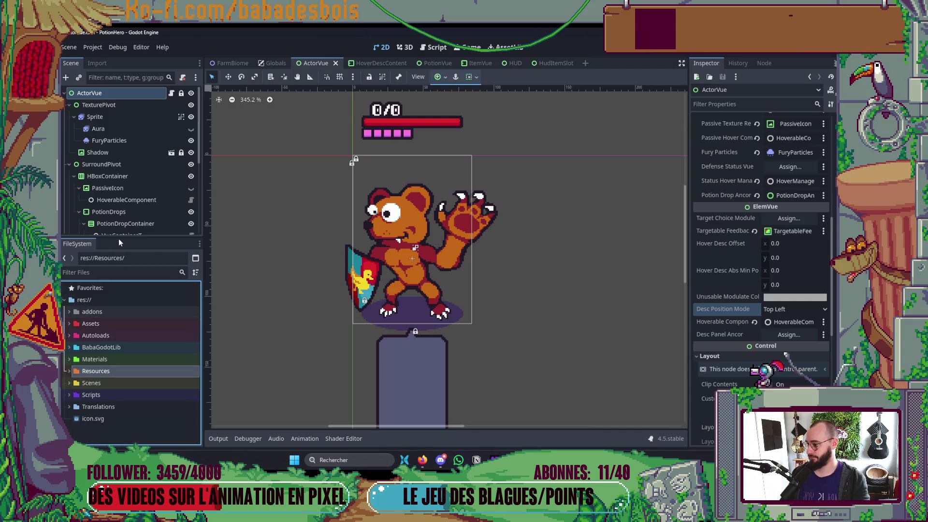
pyautogui.moveTo(120, 238); pyautogui.dragTo(120, 281)
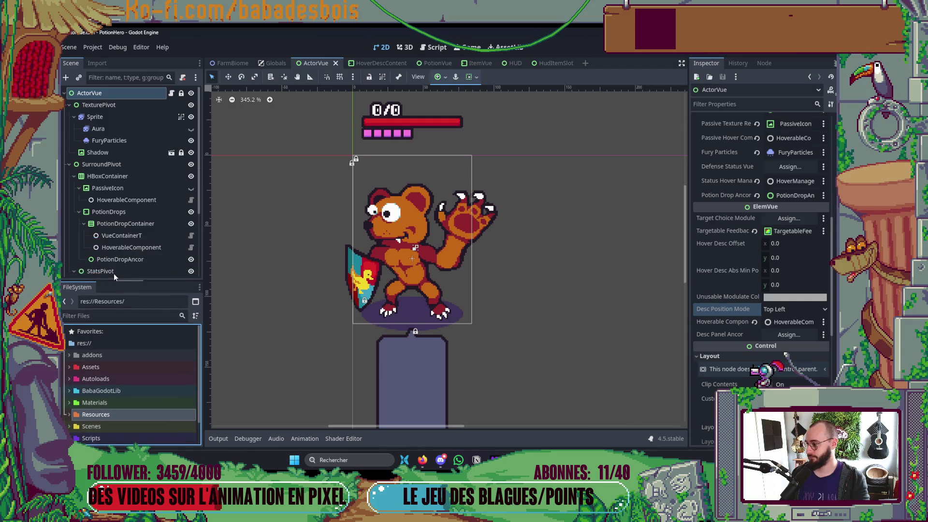
# Collapse the TexturePivot and SurroundPivot branches, inspect SurroundPivot's layout, then expand it.
pyautogui.click(69, 164)
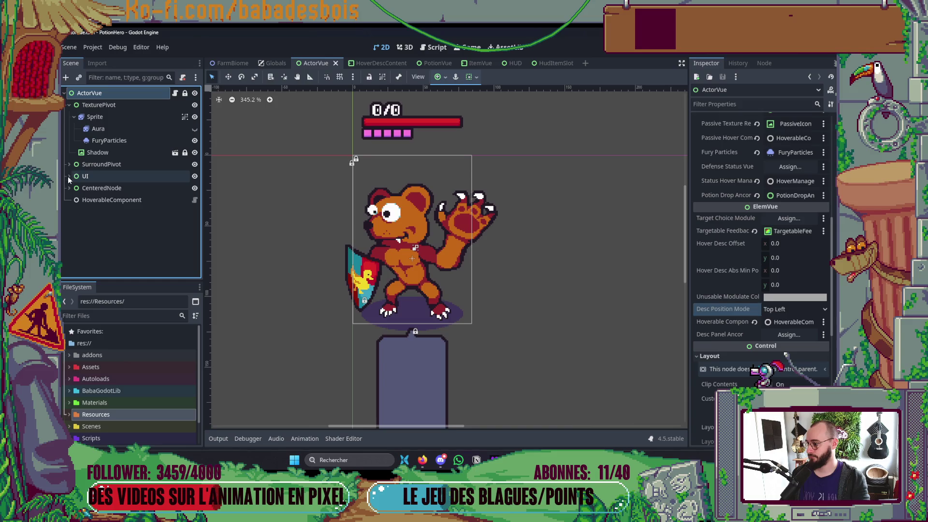
pyautogui.click(69, 105)
pyautogui.scroll(-2, 377, 230)
pyautogui.click(395, 229)
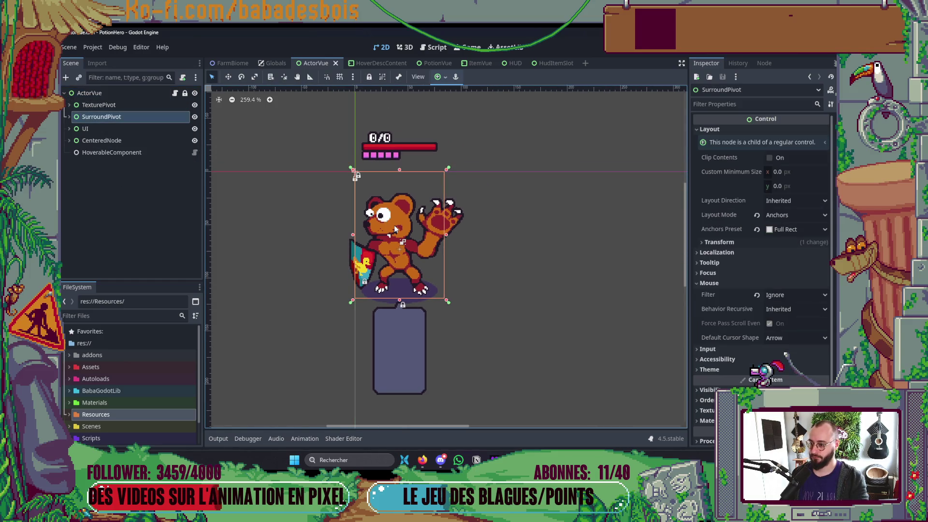
pyautogui.scroll(3, 503, 265)
pyautogui.hscroll(-2, 487, 263)
pyautogui.scroll(-1, 487, 263)
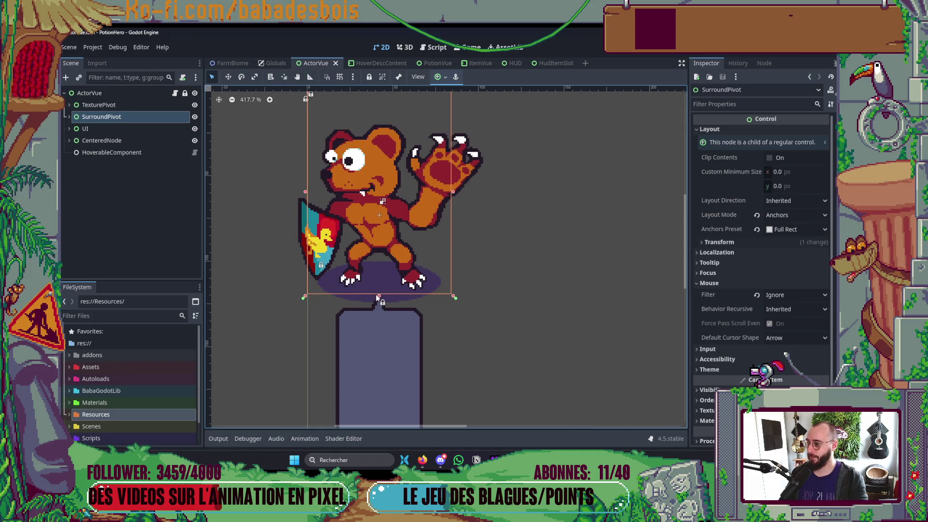
pyautogui.click(70, 117)
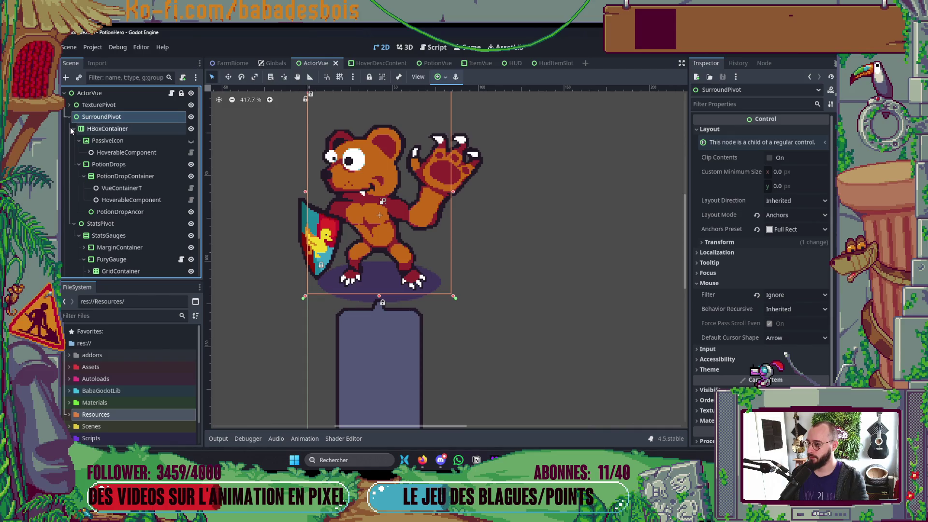
# Collapse the HBoxContainer and StatsPivot branches and add a Control child to SurroundPivot.
pyautogui.click(74, 129)
pyautogui.click(84, 140)
pyautogui.click(74, 140)
pyautogui.rightClick(100, 121)
pyautogui.hotkey('ctrl', 'a')
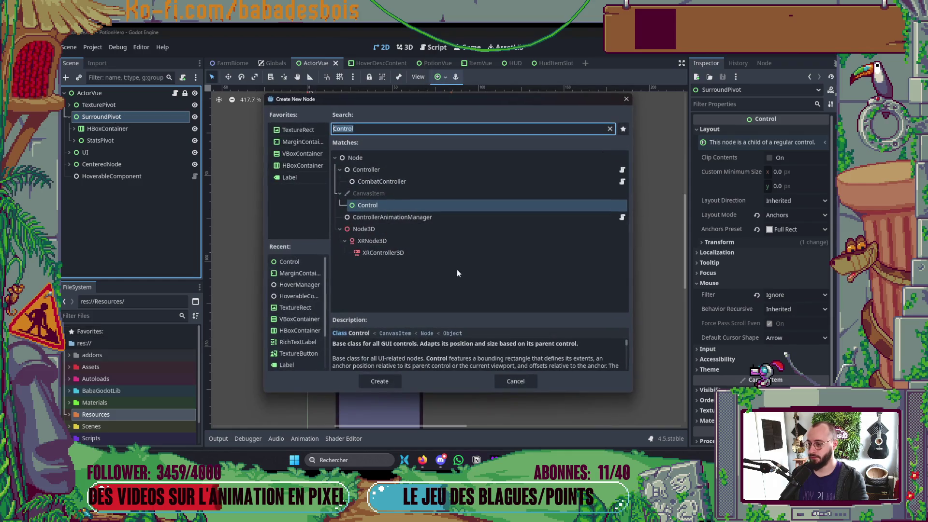
pyautogui.doubleClick(381, 207)
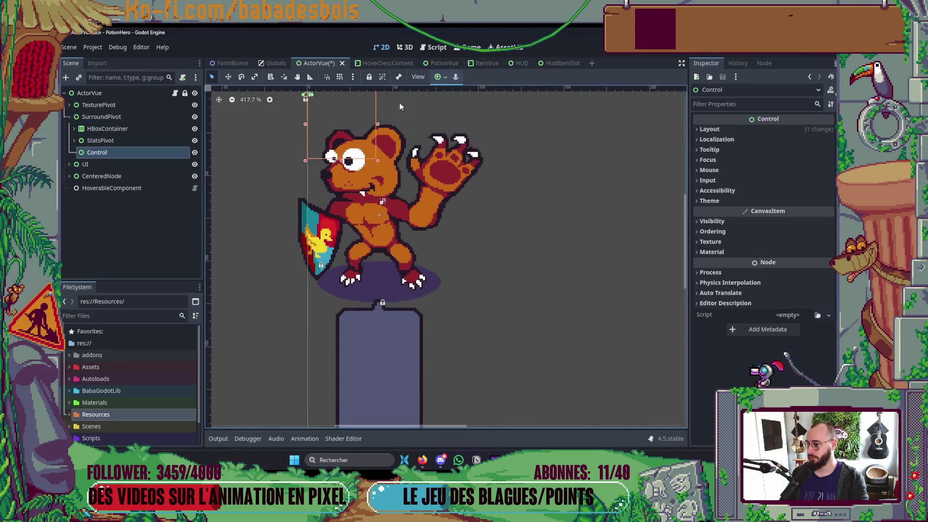
# Flatten the new Control to a point at the bear's feet, anchored bottom centre.
pyautogui.click(439, 77)
pyautogui.click(457, 153)
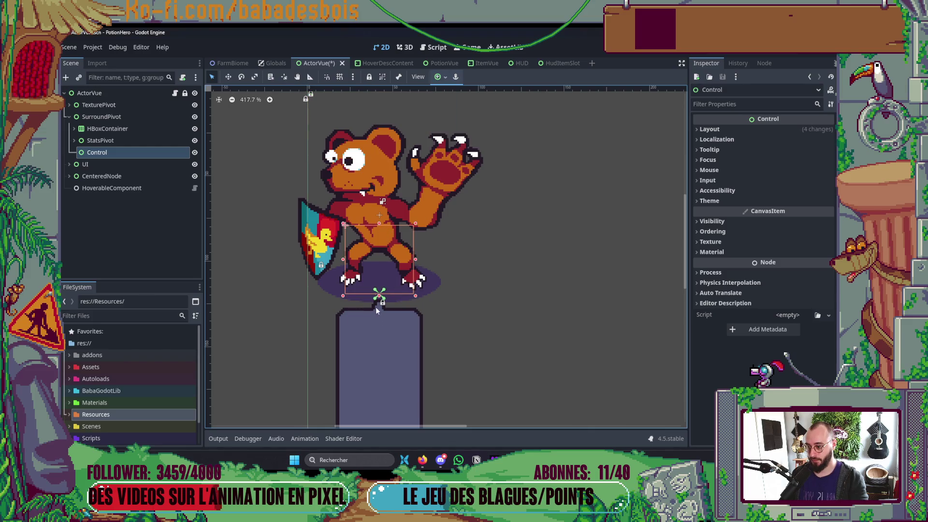
pyautogui.moveTo(379, 223)
pyautogui.mouseDown()
pyautogui.moveTo(379, 295)
pyautogui.moveTo(345, 294)
pyautogui.mouseUp()
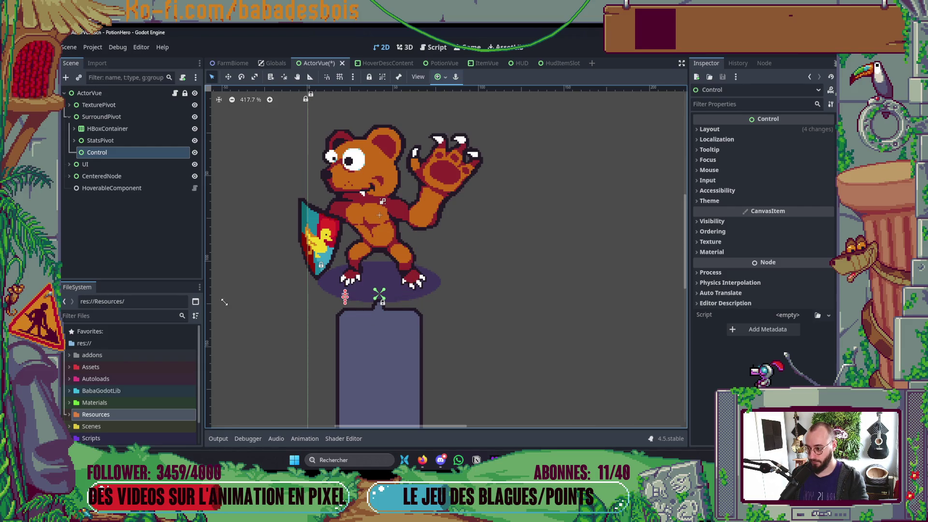
pyautogui.click(437, 76)
pyautogui.click(458, 137)
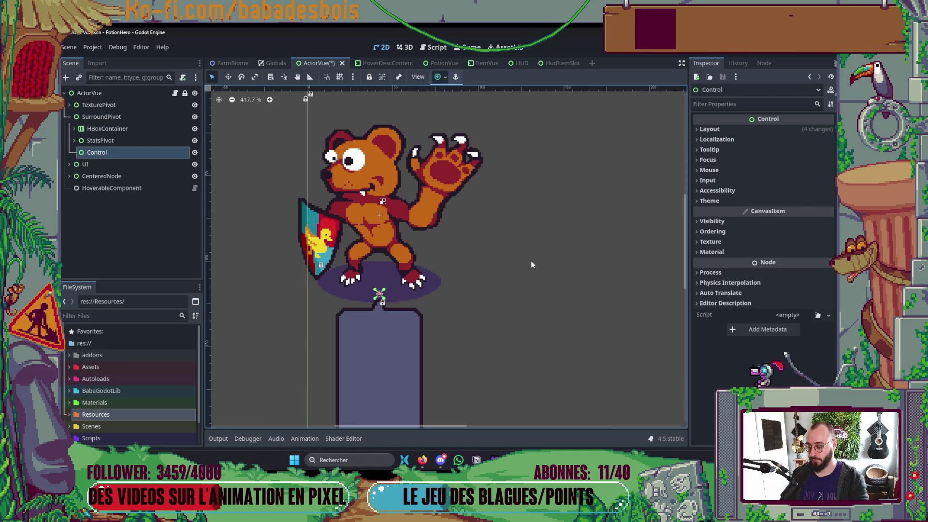
# Rename the Control to ActorDescAncor and save the ActorVue scene.
pyautogui.doubleClick(147, 153)
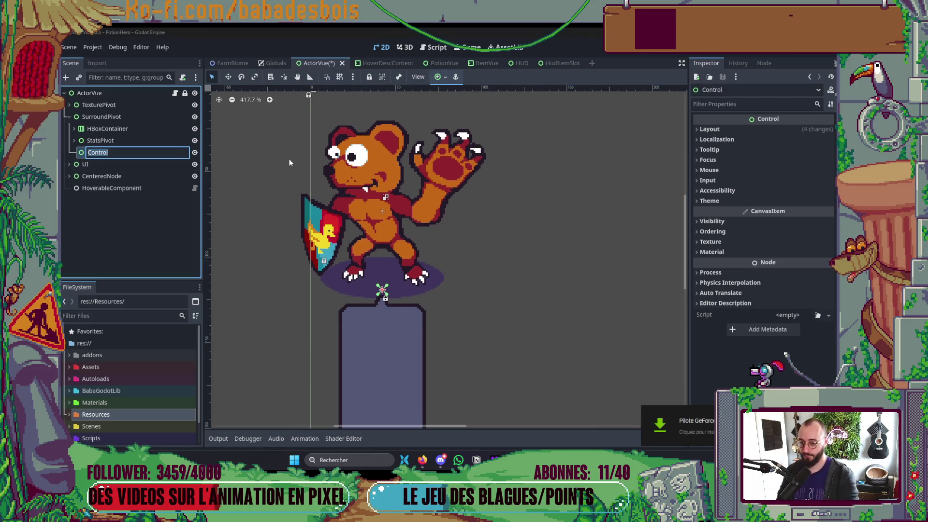
pyautogui.write('Hover')
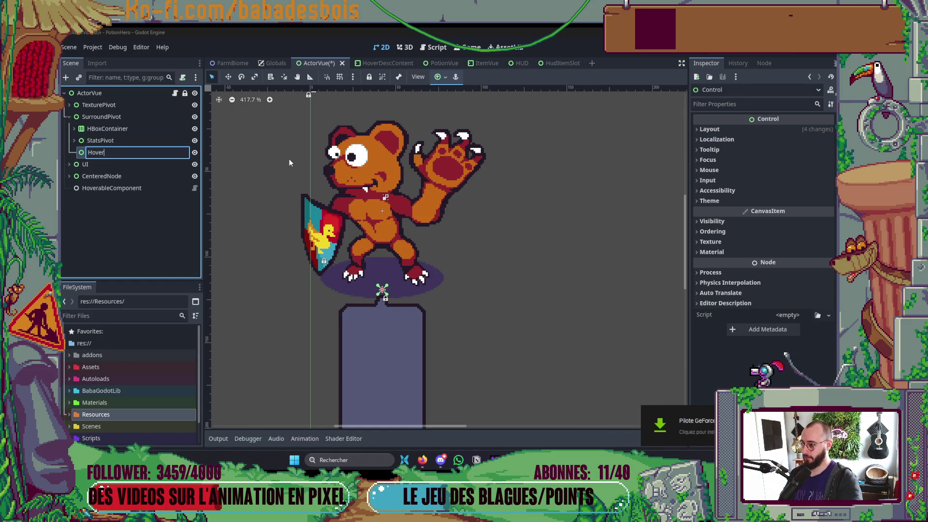
pyautogui.hotkey('ctrl', 'a')
pyautogui.write('ActorDescAnce')
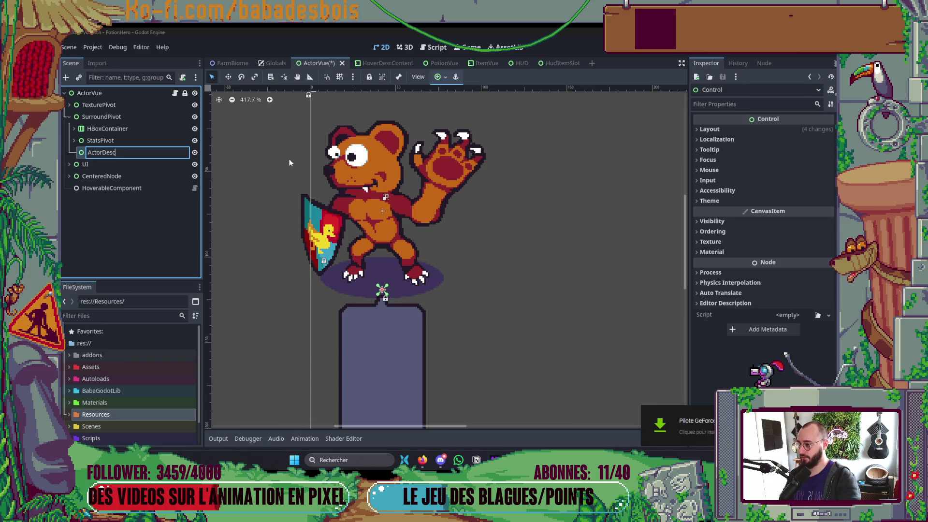
pyautogui.write('r')
pyautogui.press('Return')
pyautogui.hotkey('ctrl', 's')
pyautogui.hotkey('alt', 'Tab')
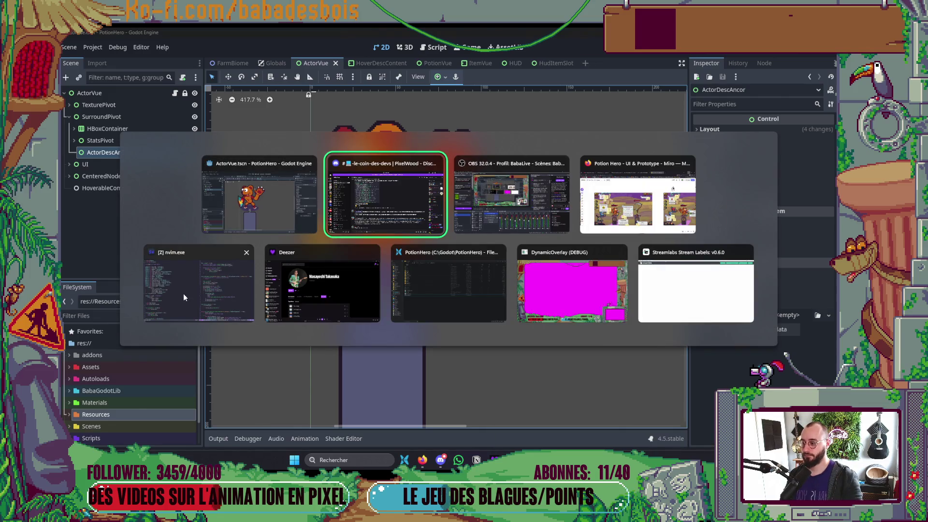
# Switch to Neovim and open CombatActorVue.gd through the file finder.
pyautogui.click(198, 286)
pyautogui.scroll(7, 677, 145)
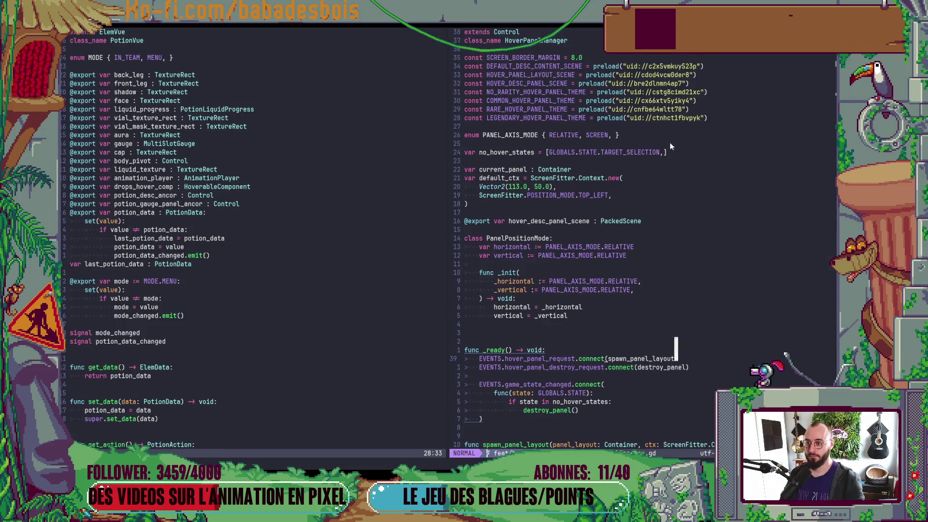
pyautogui.press('space')
pyautogui.press('f')
pyautogui.press('f')
pyautogui.write('ActorVue')
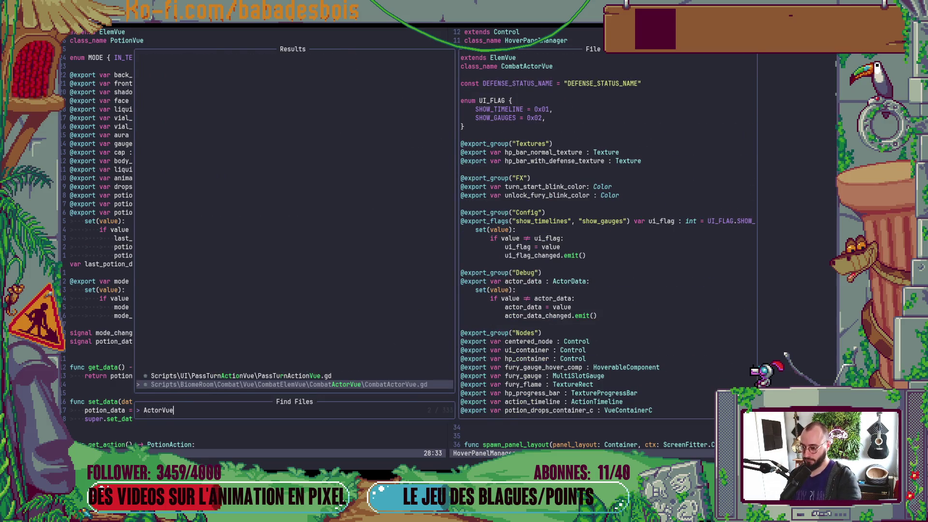
pyautogui.press('Return')
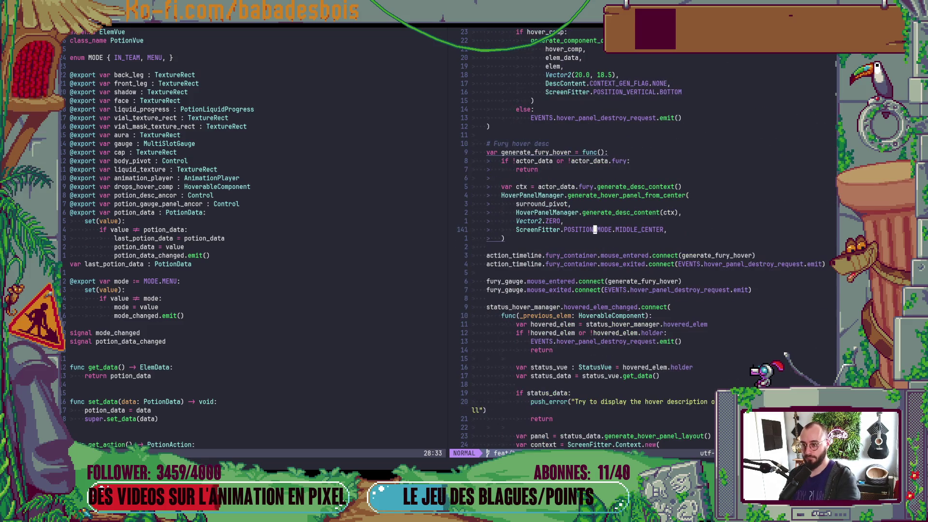
# Duplicate the exported potion_drop_ancor declaration line.
pyautogui.hotkey('ctrl', 'u')
pyautogui.hotkey('ctrl', 'u')
pyautogui.hotkey('ctrl', 'u')
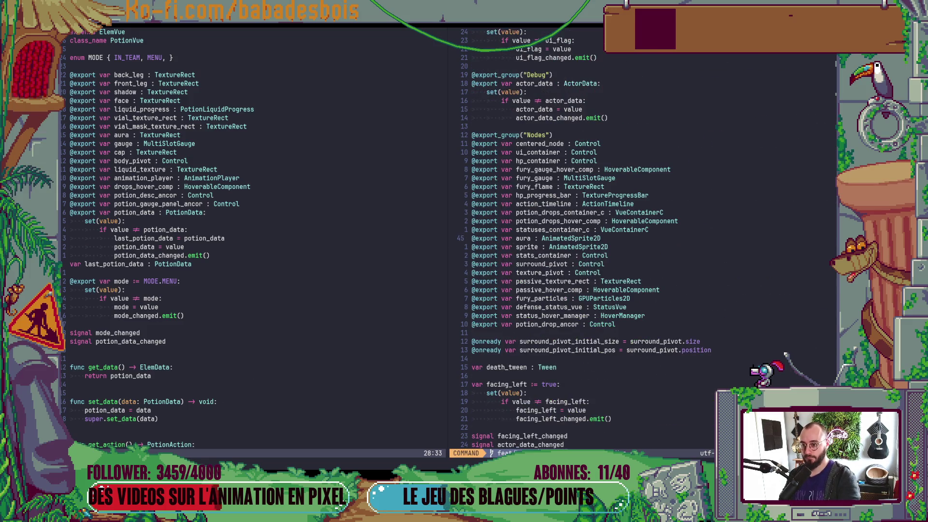
pyautogui.press('j')
pyautogui.press('j')
pyautogui.press('j')
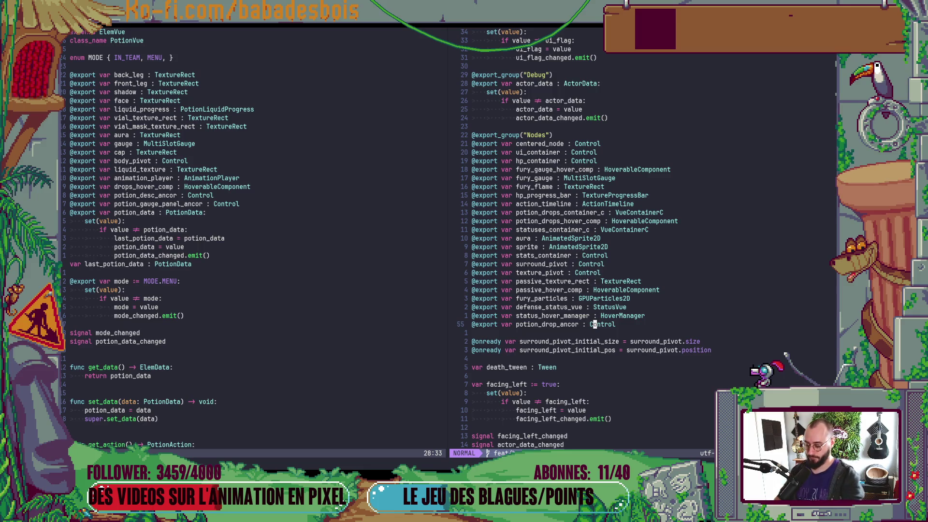
pyautogui.write('o')
pyautogui.write('@:E')
pyautogui.press('BackSpace')
pyautogui.press('BackSpace')
pyautogui.press('BackSpace')
pyautogui.press('Escape')
pyautogui.press('k')
pyautogui.press('y')
pyautogui.press('y')
pyautogui.press('p')
# Rename the copied variable to actor_desc_ancor and save the file with :w.
pyautogui.press('w')
pyautogui.press('w')
pyautogui.press('w')
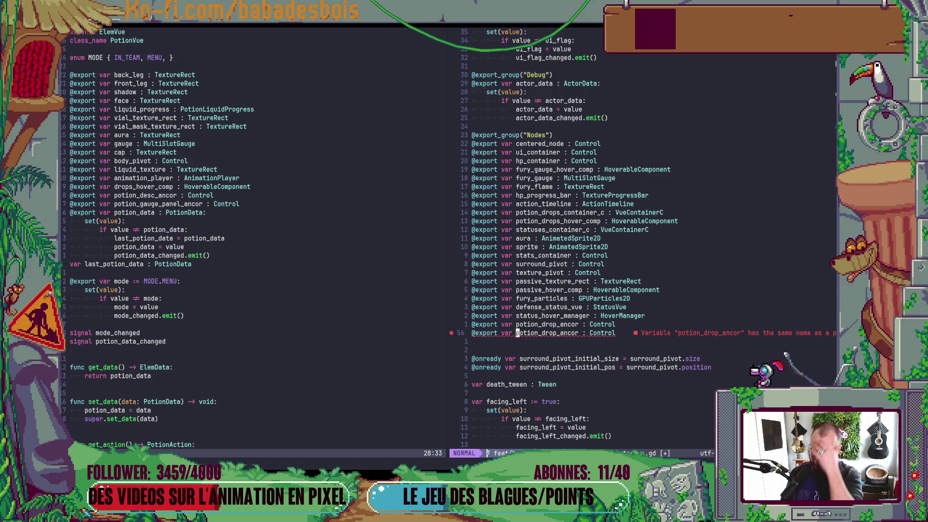
pyautogui.press('c')
pyautogui.press('2')
pyautogui.press('t')
pyautogui.press('_')
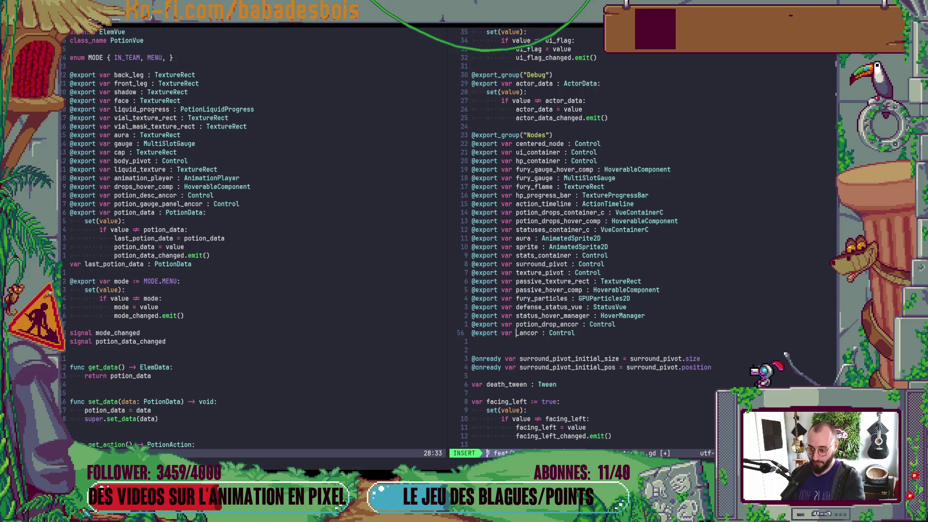
pyautogui.write('actor')
pyautogui.write('_desc')
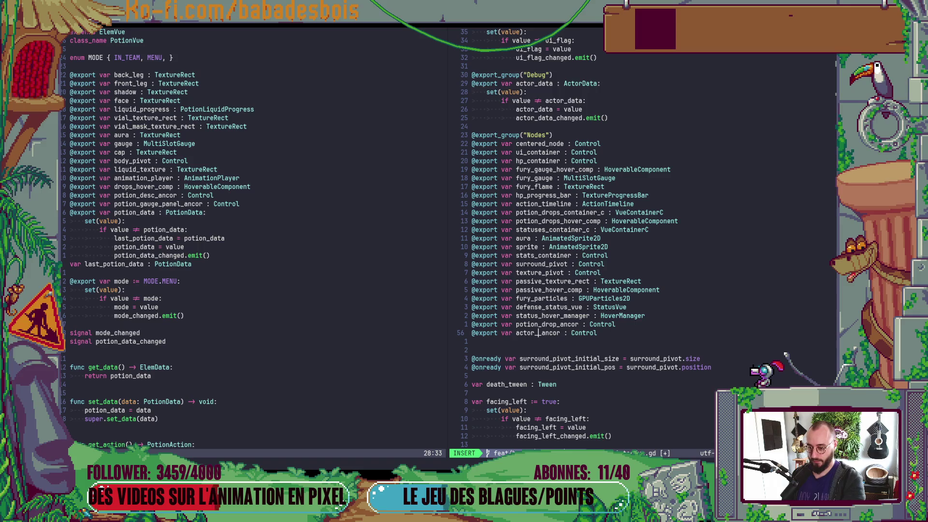
pyautogui.press('Escape')
pyautogui.write(':w')
pyautogui.press('Return')
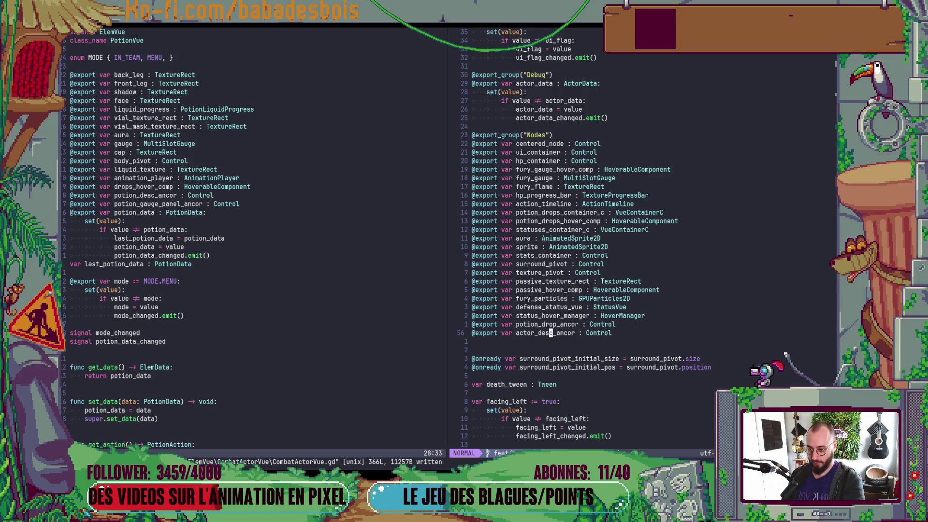
pyautogui.press('y')
pyautogui.press('i')
pyautogui.press('w')
pyautogui.press('4')
pyautogui.press('8')
pyautogui.press('j')
pyautogui.press('^')
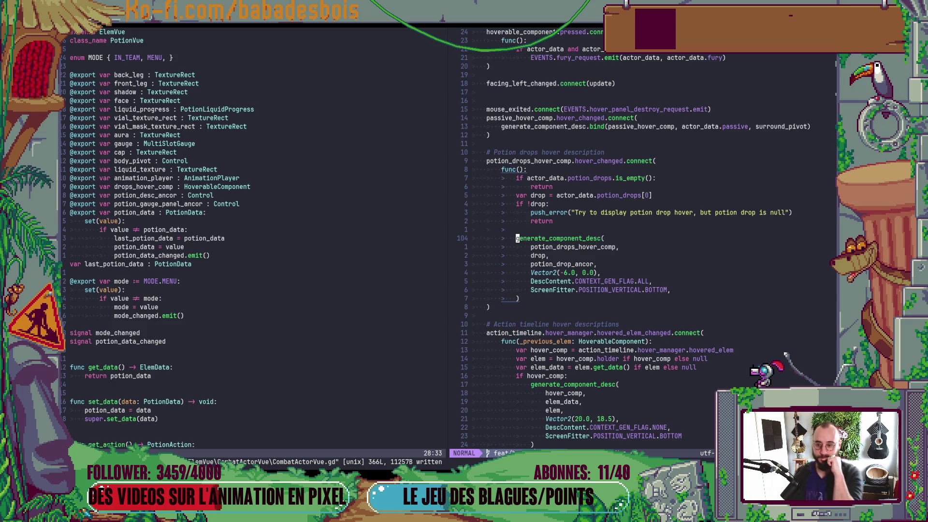
pyautogui.scroll(5, 508, 244)
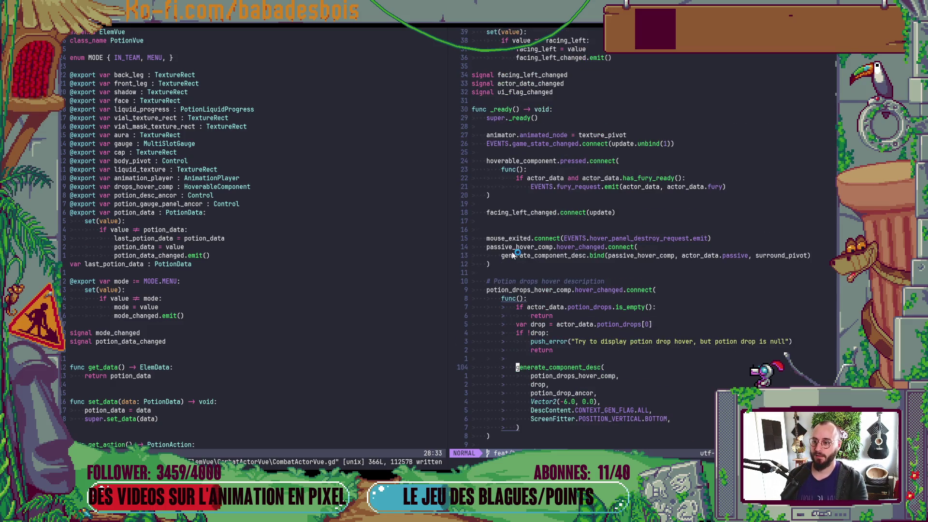
pyautogui.scroll(-7, 631, 350)
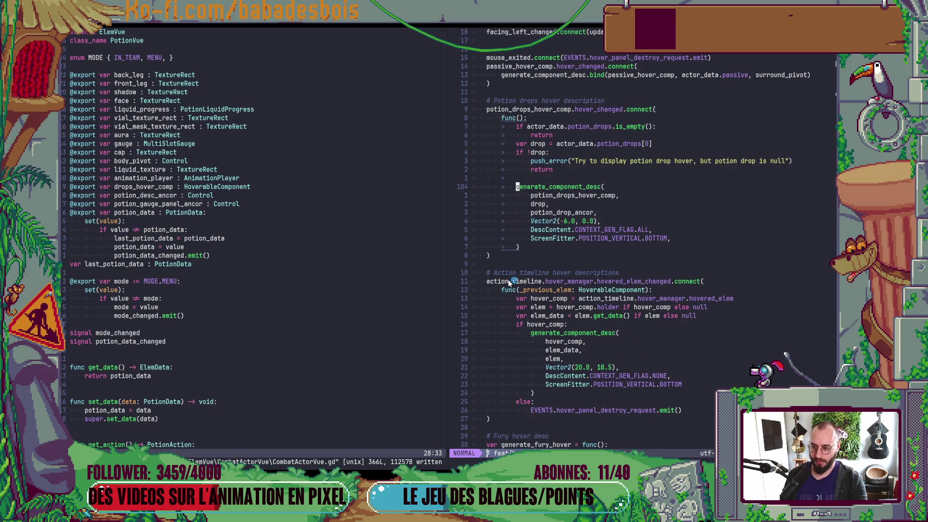
pyautogui.scroll(-11, 589, 279)
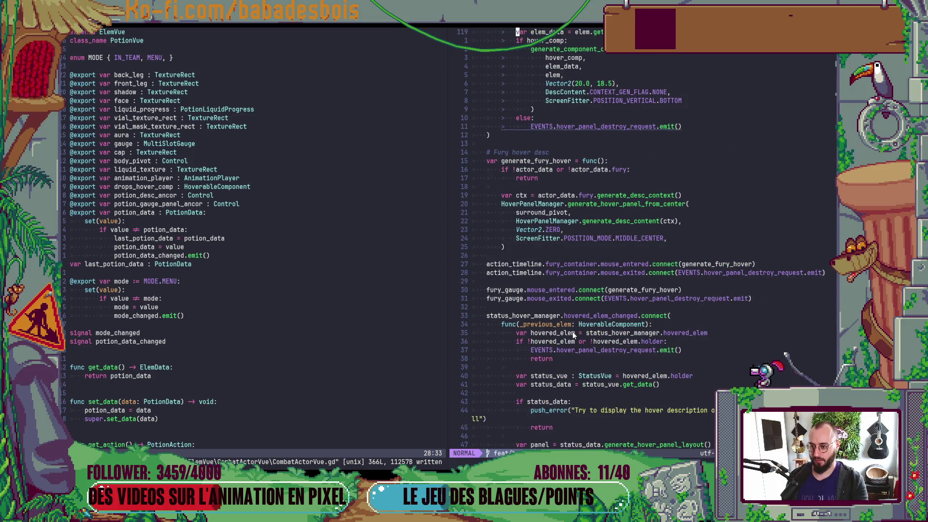
pyautogui.scroll(-2, 574, 334)
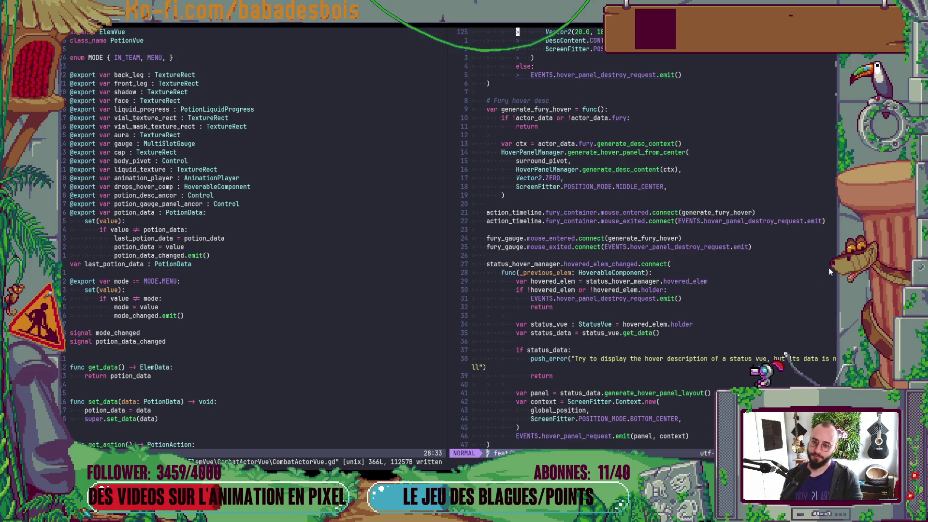
pyautogui.scroll(6, 660, 291)
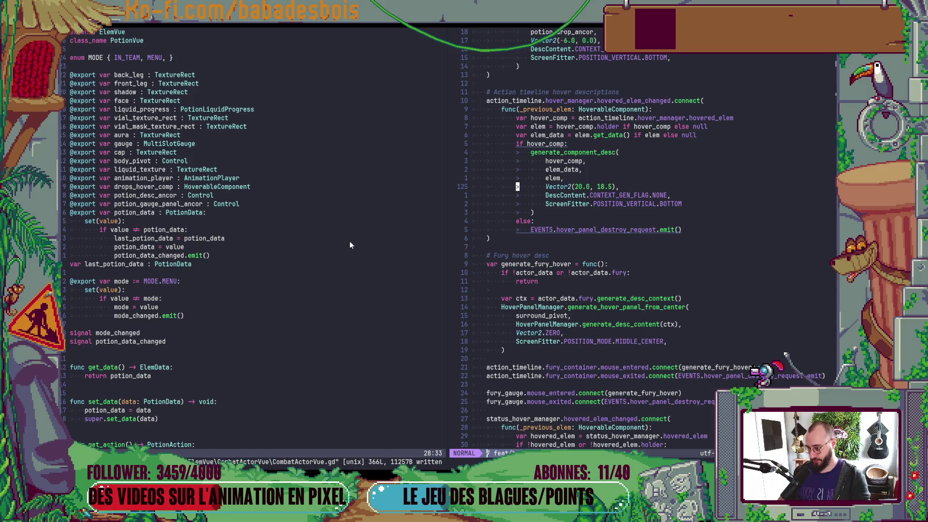
pyautogui.press('space')
pyautogui.press('f')
pyautogui.press('f')
# Close the accidentally opened Translation.fr.translation split with :q.
pyautogui.hotkey('ctrl', 'x')
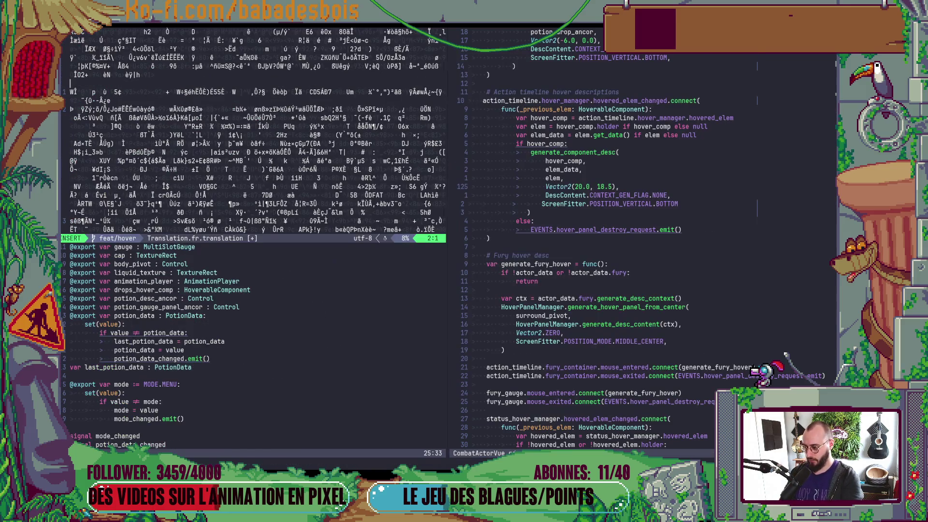
pyautogui.press('Escape')
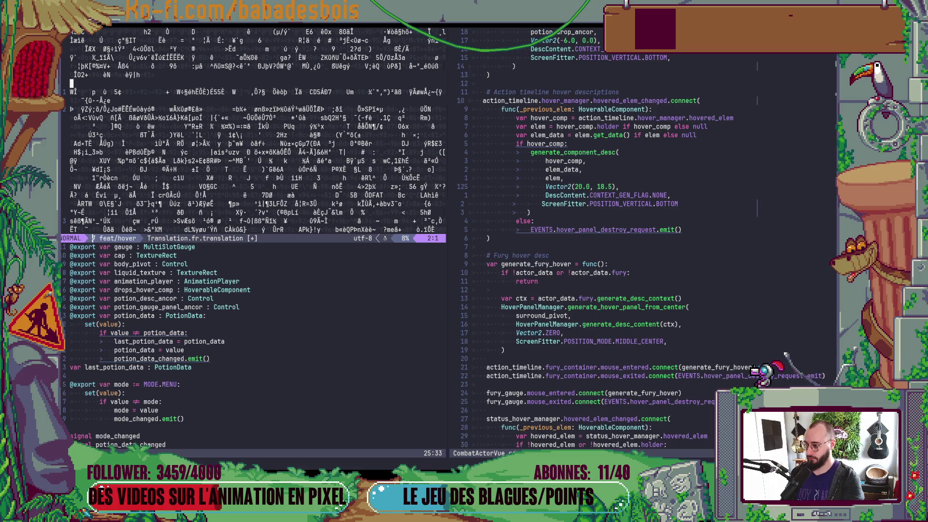
pyautogui.hotkey('ctrl', 'o')
pyautogui.write(':q')
pyautogui.press('Return')
# Open HoverPanelManager.gd via the file finder and go to the PANEL_AXIS_MODE enum.
pyautogui.press('space')
pyautogui.press('f')
pyautogui.press('f')
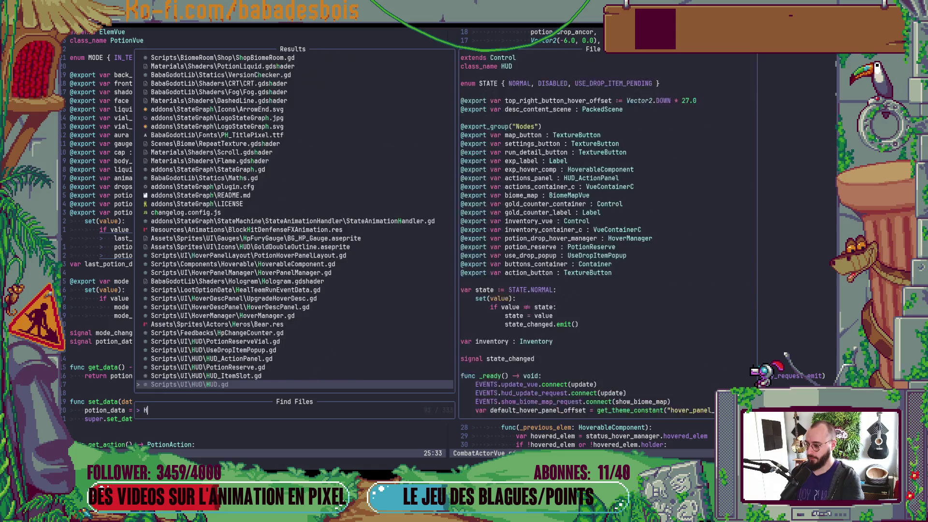
pyautogui.write('Hover')
pyautogui.press('Up')
pyautogui.press('Up')
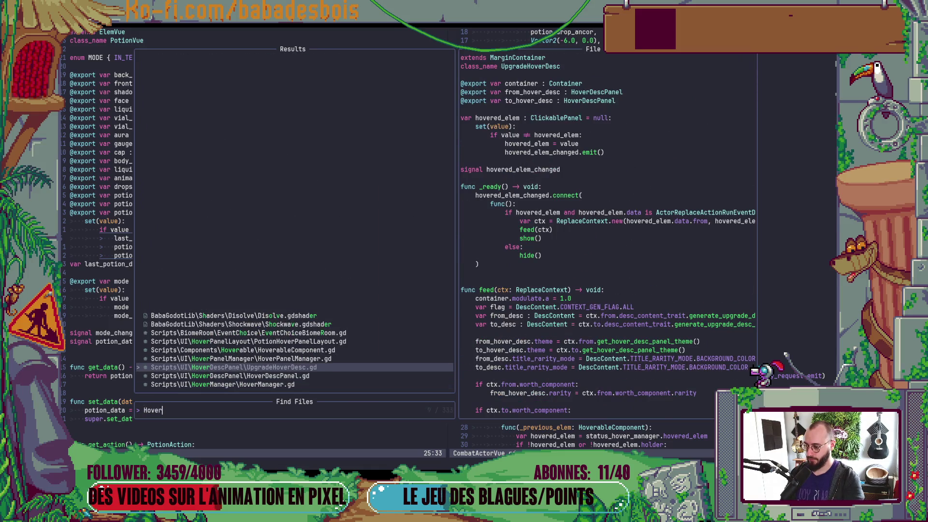
pyautogui.press('Up')
pyautogui.press('Return')
pyautogui.press('g')
pyautogui.press('g')
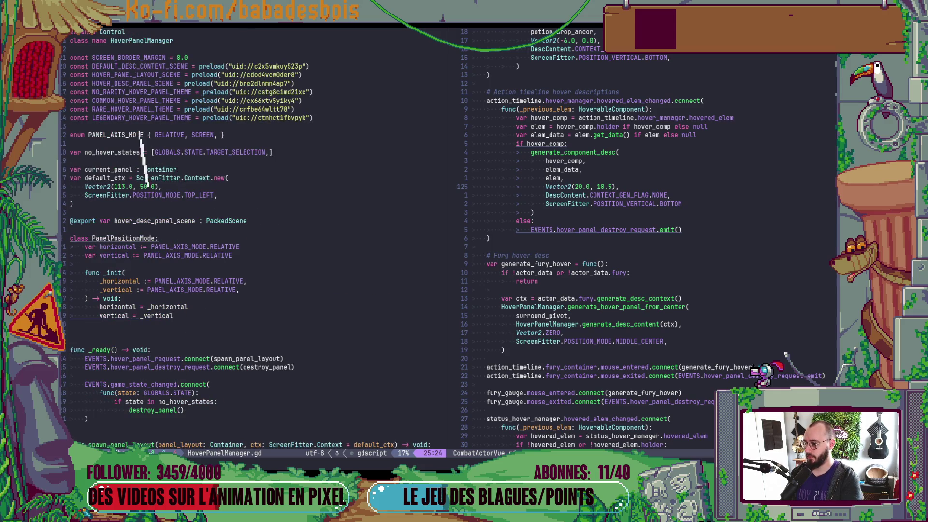
pyautogui.click(156, 238)
pyautogui.hotkey('alt', 'Tab')
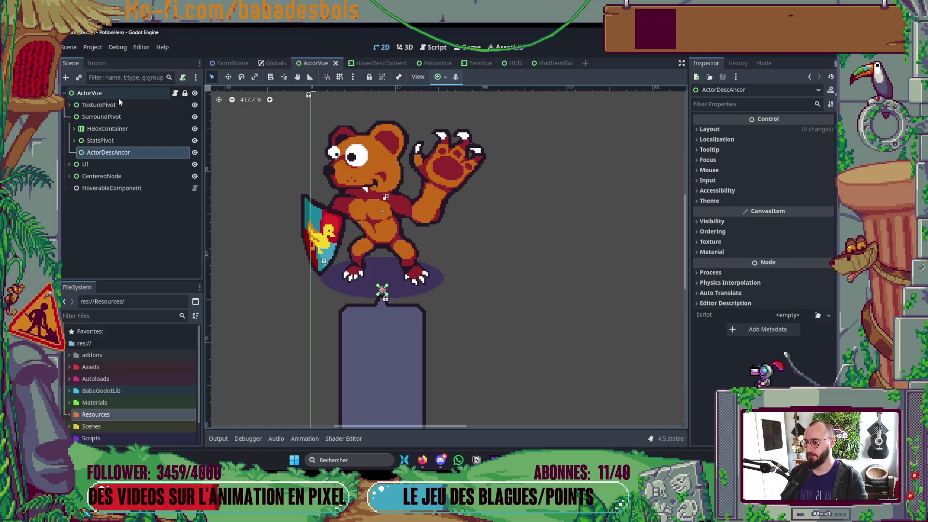
# Quick-open the Biome scene and save it.
pyautogui.hotkey('ctrl', 'shift', 'a')
pyautogui.write('Biome')
pyautogui.press('Return')
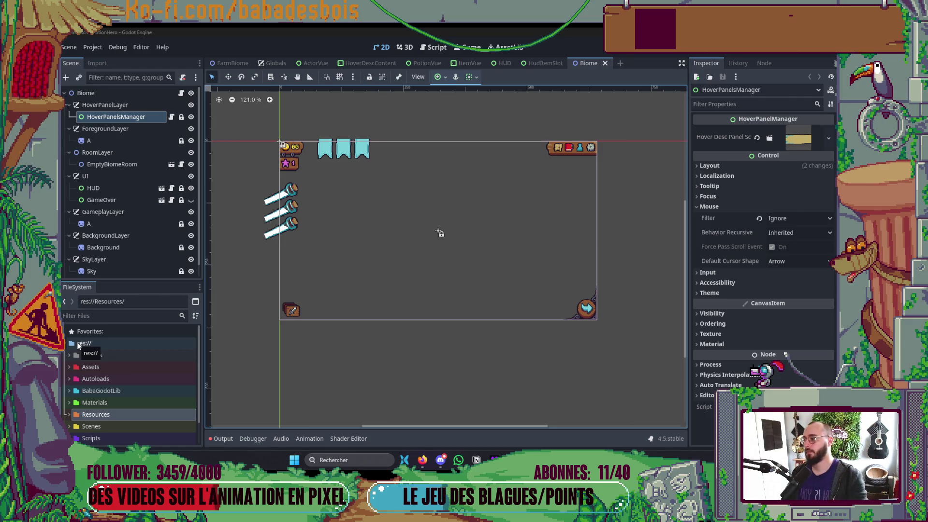
pyautogui.hotkey('ctrl', 's')
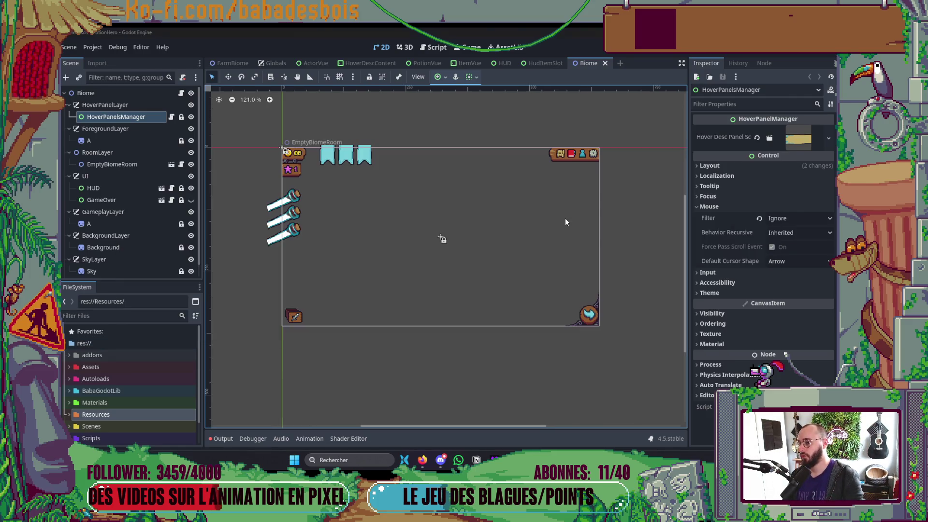
pyautogui.hotkey('alt', 'Tab')
pyautogui.hotkey('alt', 'Tab')
pyautogui.hotkey('alt', 'Tab')
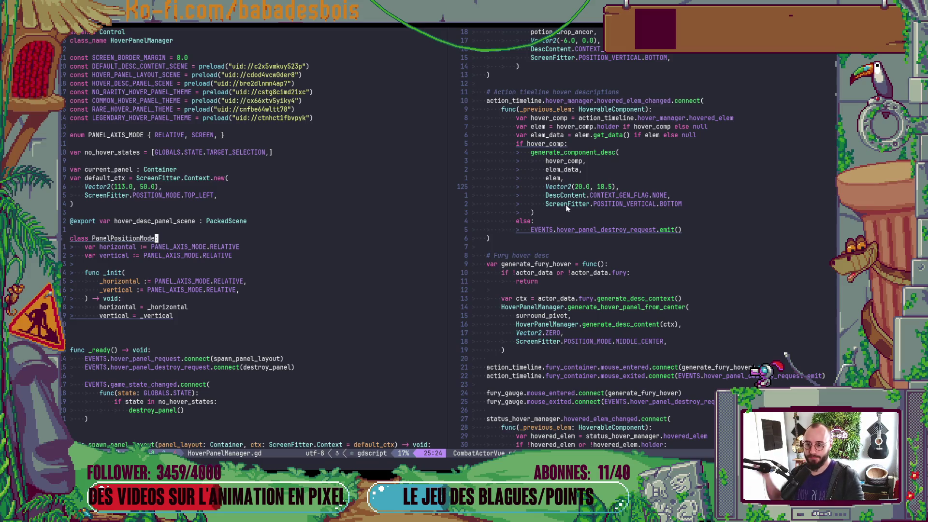
# Scroll through the hover code in Neovim, then return to the Godot editor.
pyautogui.scroll(6, 565, 206)
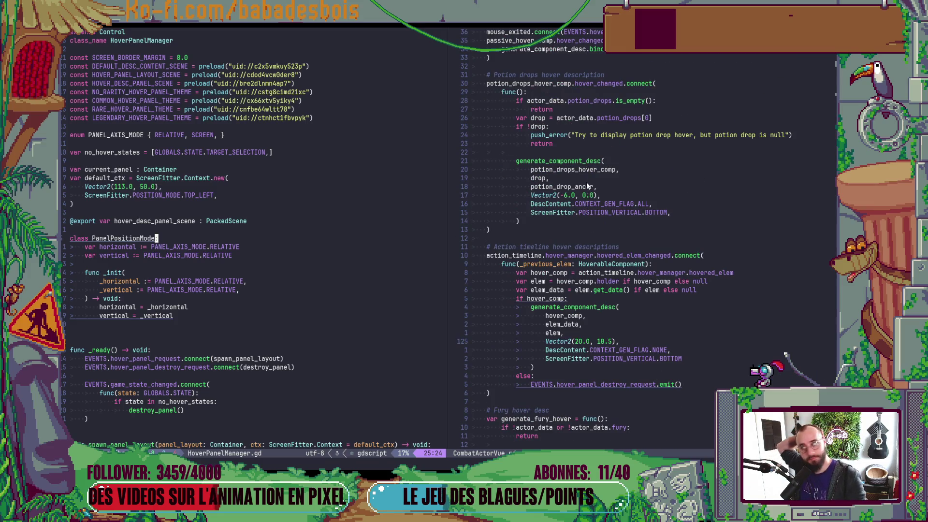
pyautogui.scroll(-7, 576, 197)
pyautogui.scroll(-2, 568, 194)
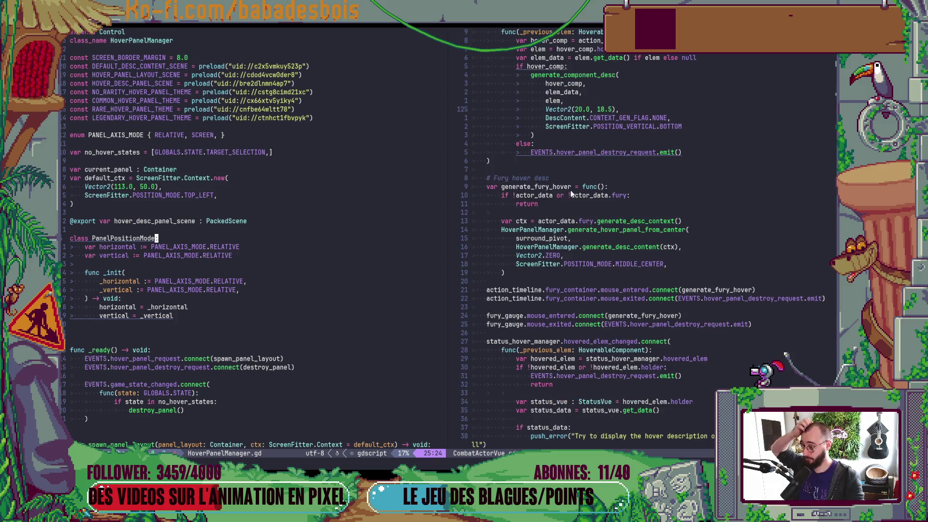
pyautogui.scroll(-3, 566, 190)
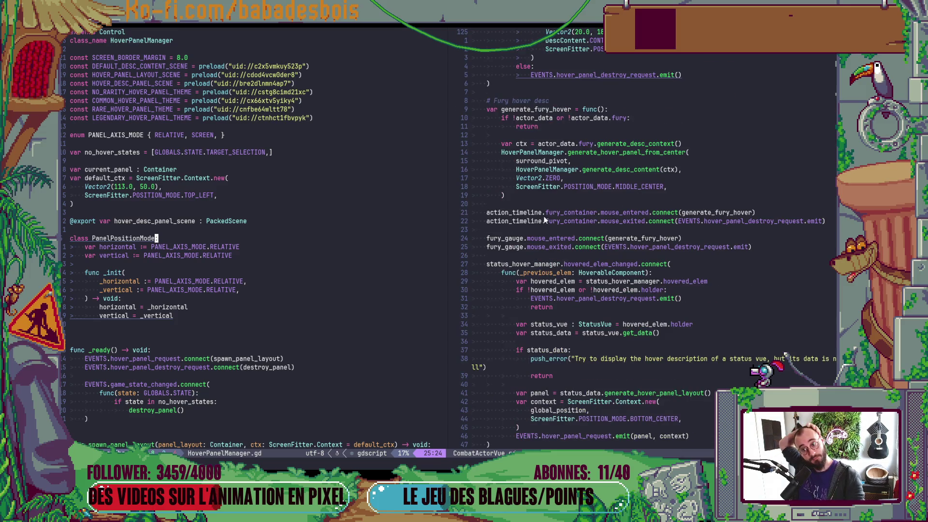
pyautogui.scroll(3, 544, 216)
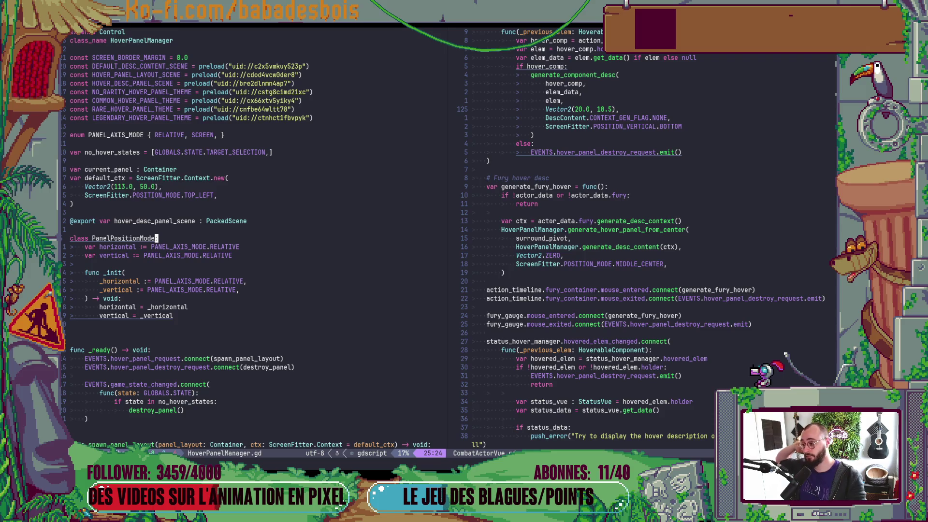
pyautogui.scroll(3, 609, 398)
pyautogui.scroll(-3, 618, 395)
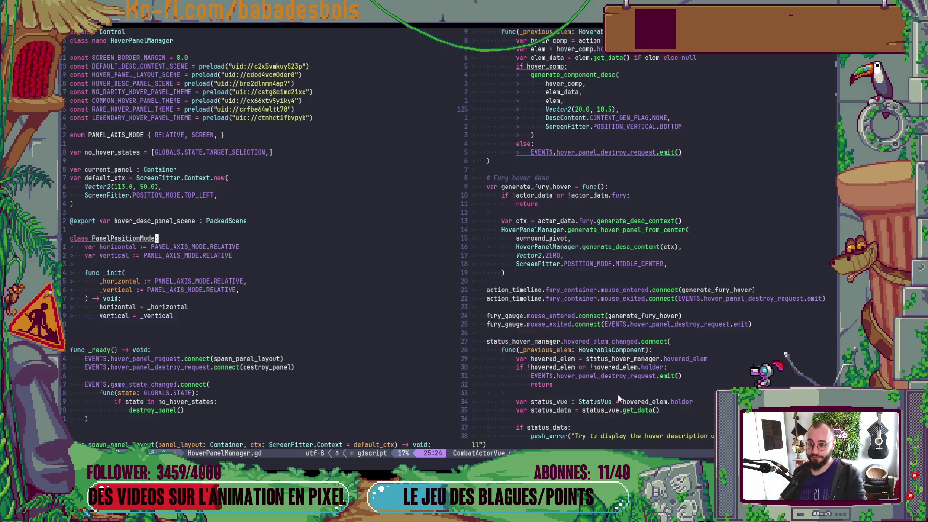
pyautogui.hotkey('alt', 'Tab')
pyautogui.press('Tab')
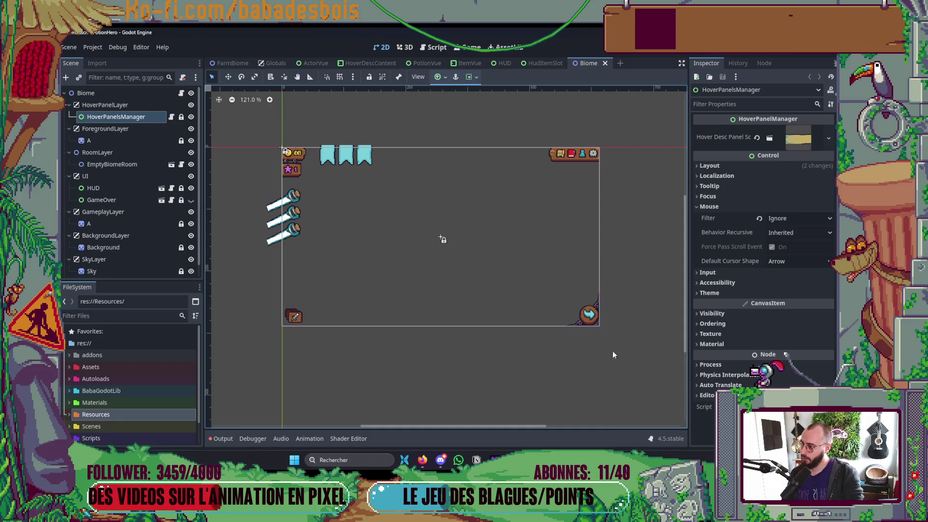
# Close the Biome, HudItemSlot, HUD, ItemVue, PotionVue and HoverDescContent scene tabs.
pyautogui.click(605, 64)
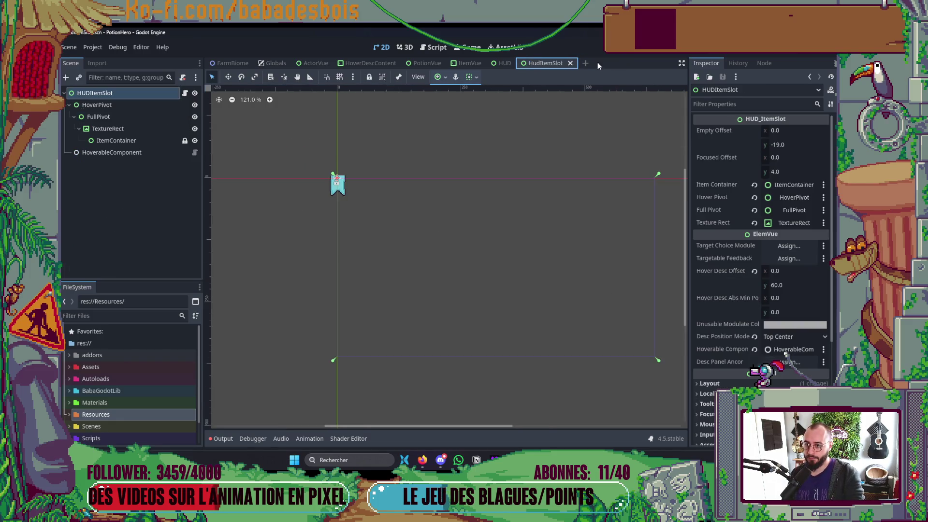
pyautogui.click(571, 63)
pyautogui.click(519, 63)
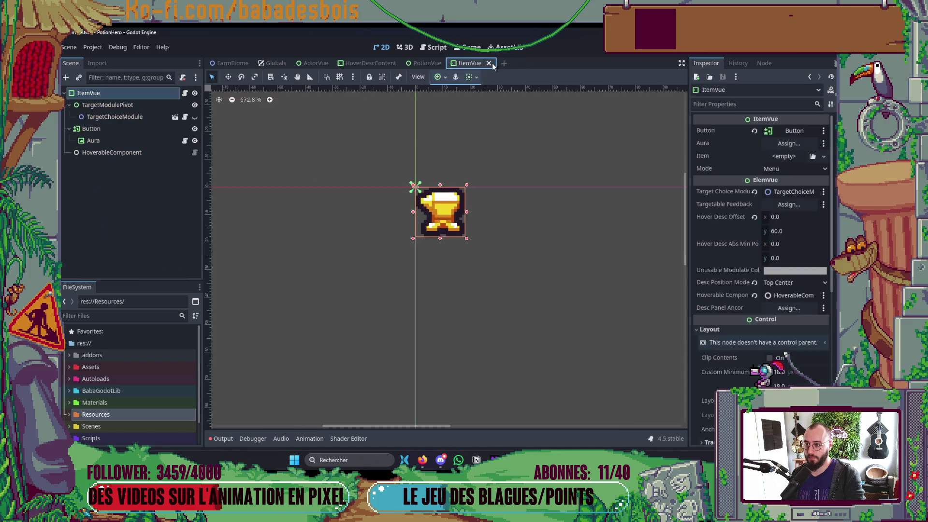
pyautogui.click(493, 63)
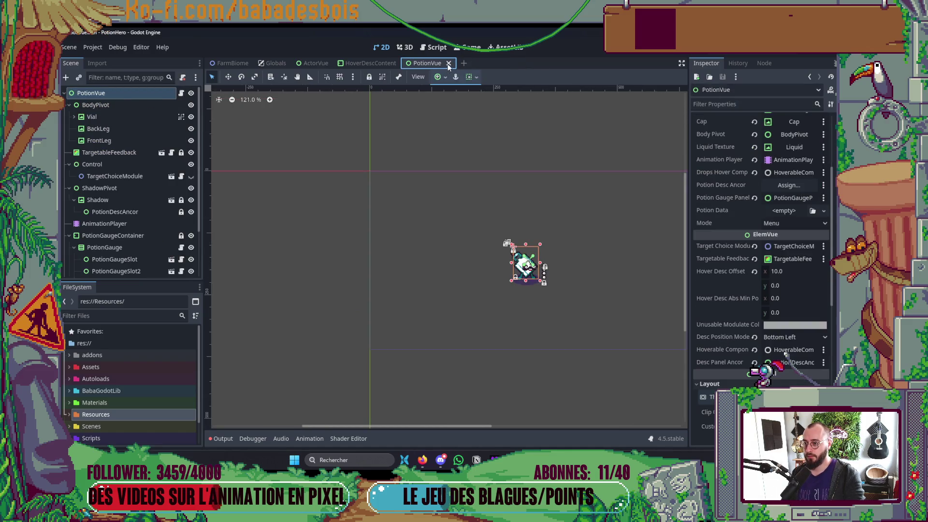
pyautogui.click(449, 63)
pyautogui.click(411, 63)
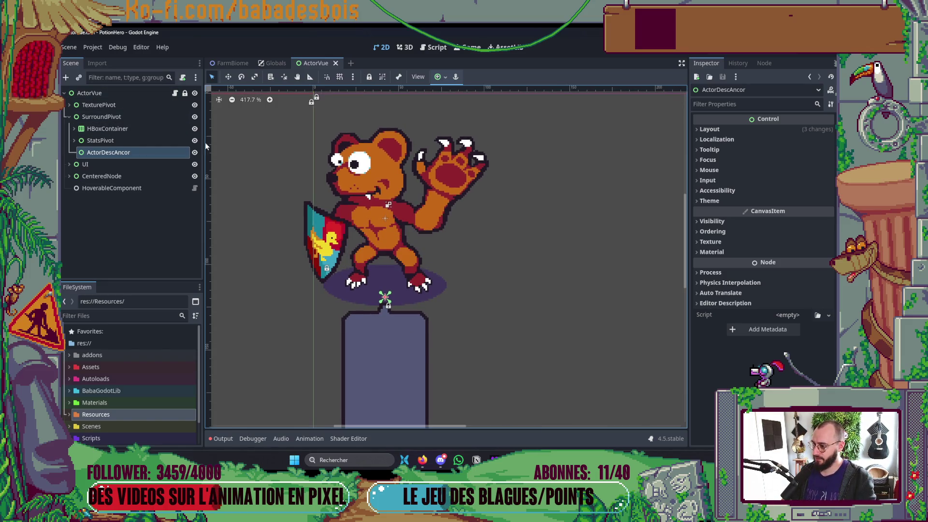
pyautogui.hotkey('alt', 'Tab')
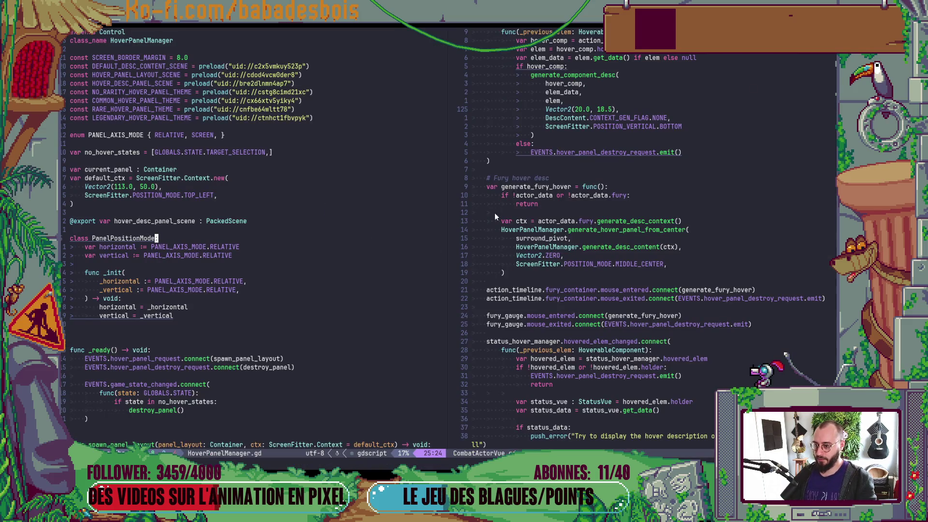
# Open TeamVue.gd in the right pane using the project file finder.
pyautogui.click(595, 221)
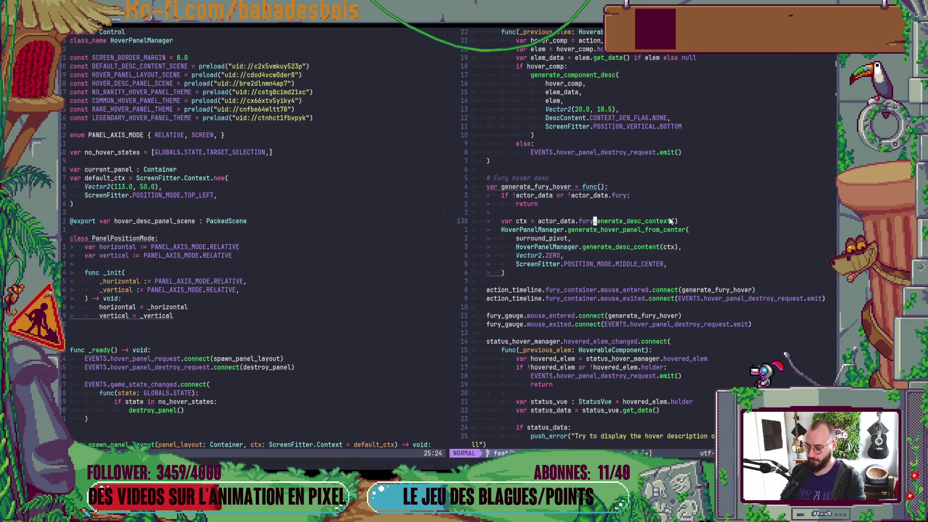
pyautogui.press('space')
pyautogui.press('f')
pyautogui.press('g')
pyautogui.press('Escape')
pyautogui.press('l')
pyautogui.press('space')
pyautogui.press('f')
pyautogui.press('f')
pyautogui.write('TeamVu')
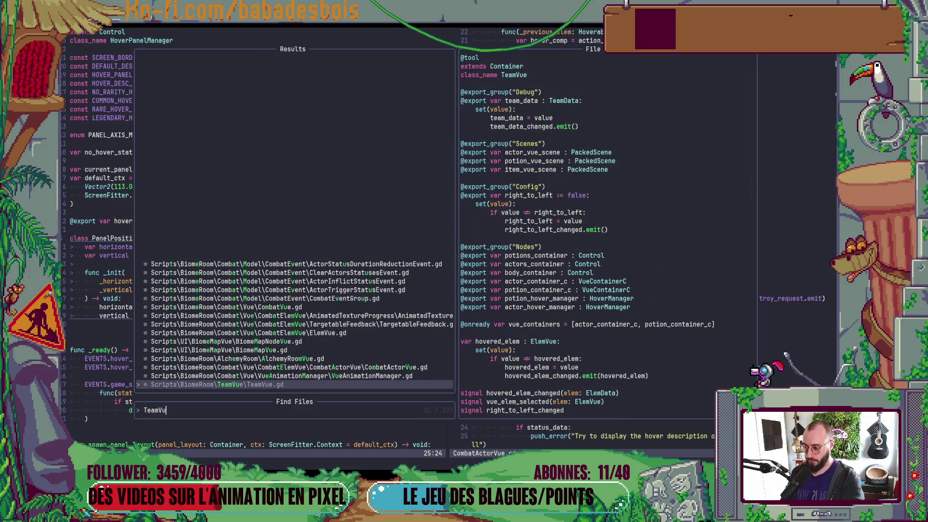
pyautogui.press('Return')
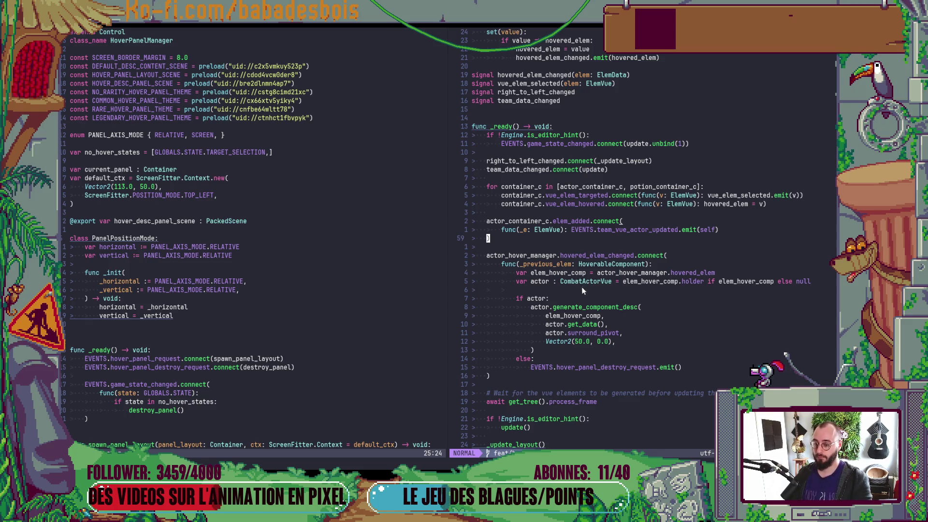
# Replace the elem_hover_comp argument with actor.actor_desc_ancor and save TeamVue.gd.
pyautogui.click(550, 316)
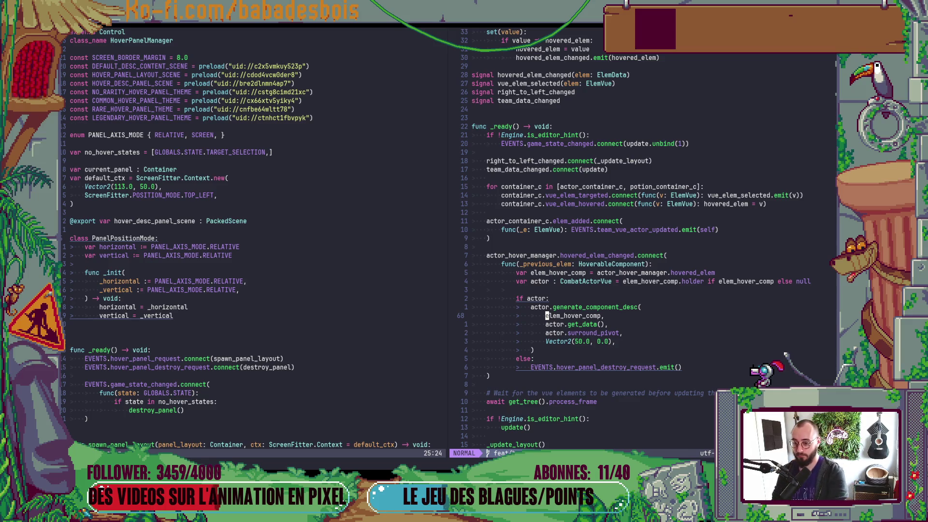
pyautogui.write('cwactor.ac')
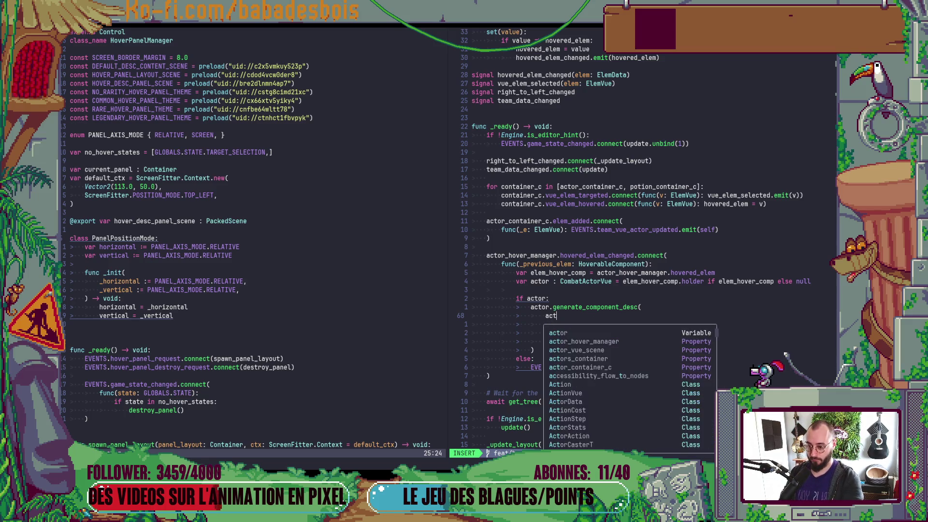
pyautogui.write('tor_desc_anco')
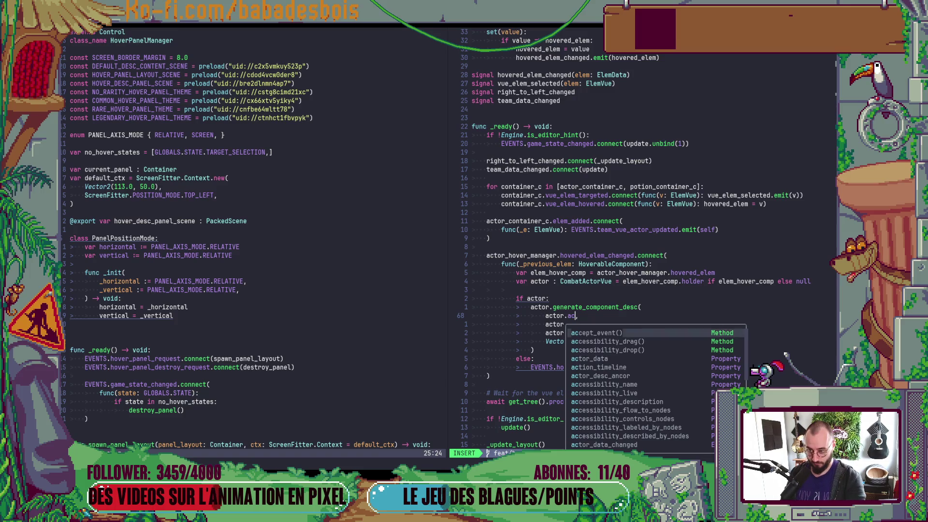
pyautogui.write('r')
pyautogui.press('Escape')
pyautogui.write(':w')
pyautogui.press('Return')
pyautogui.press('k')
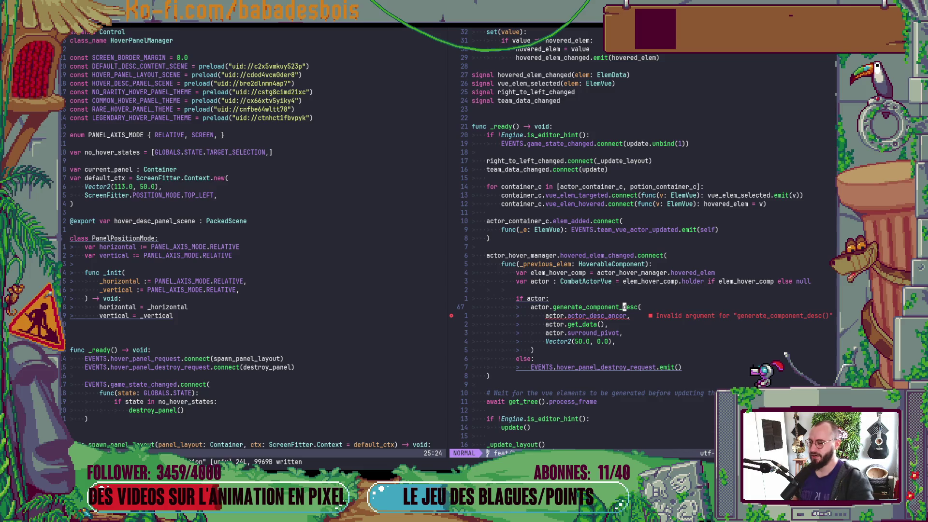
# Undo the change so generate_component_desc receives elem_hover_comp again.
pyautogui.doubleClick(523, 256)
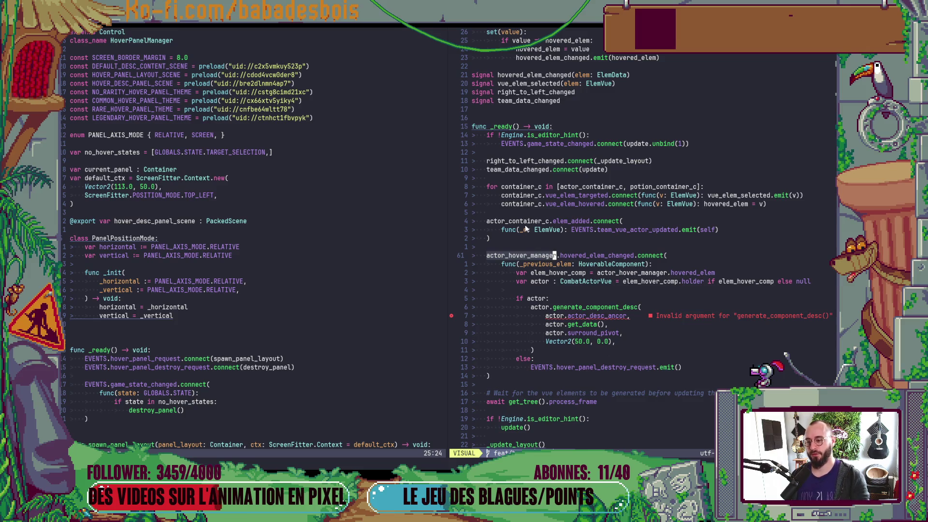
pyautogui.doubleClick(525, 256)
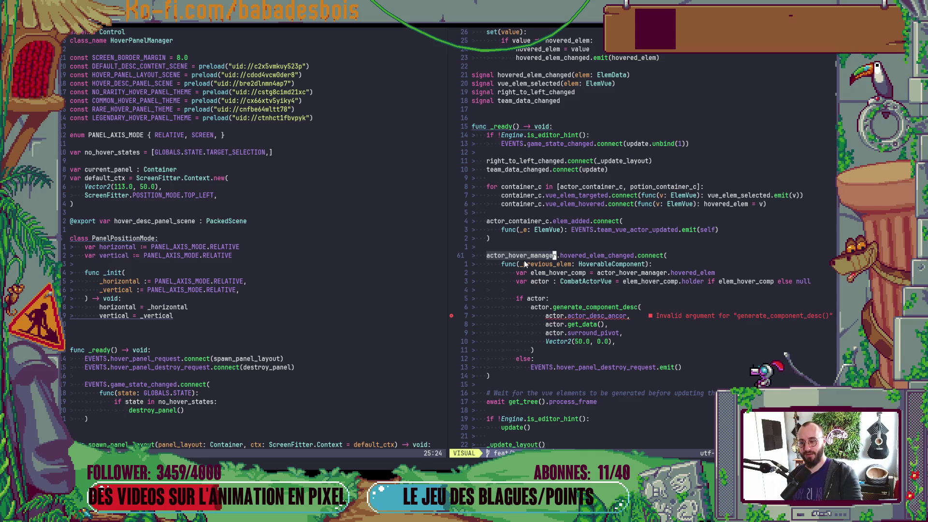
pyautogui.click(573, 308)
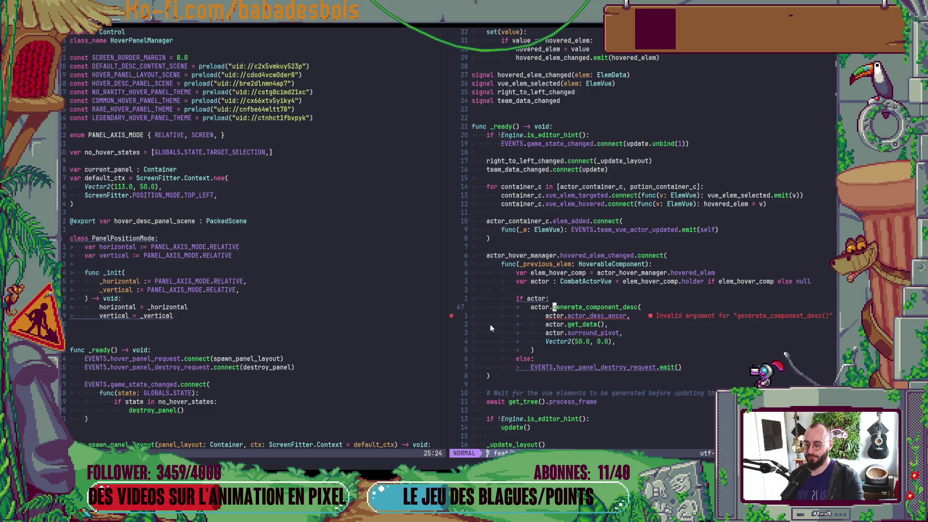
pyautogui.click(547, 315)
pyautogui.press('u')
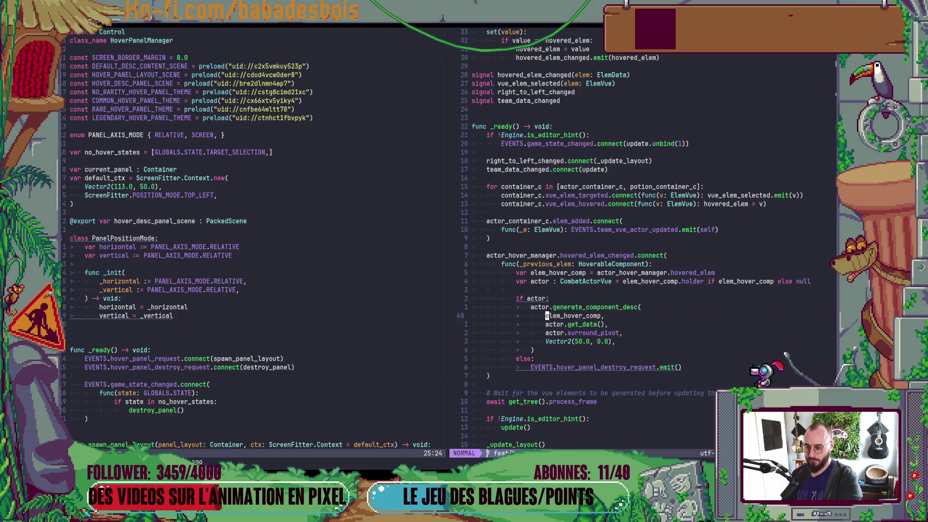
pyautogui.press('space')
# Open CombatActorVue.gd and jump to its generate_component_desc call.
pyautogui.press('f')
pyautogui.press('f')
pyautogui.write('Acto')
pyautogui.press('Up')
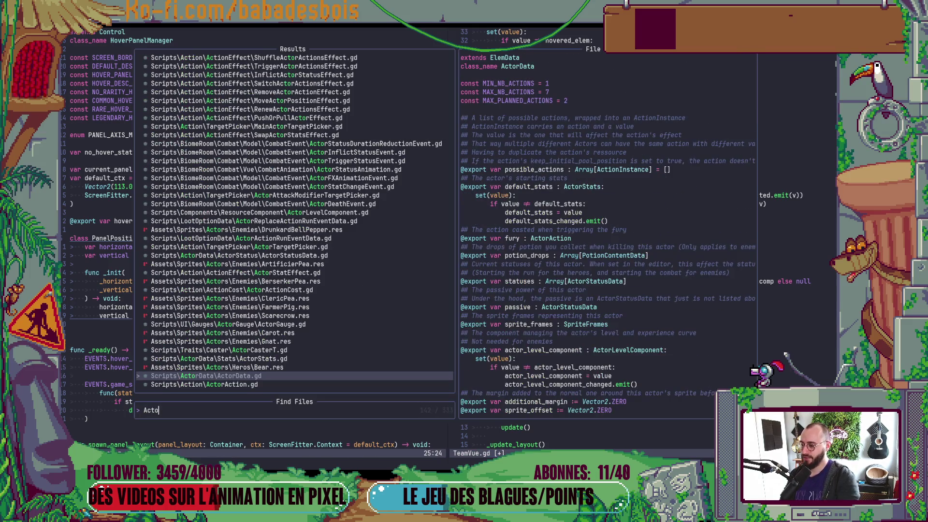
pyautogui.write('rvue')
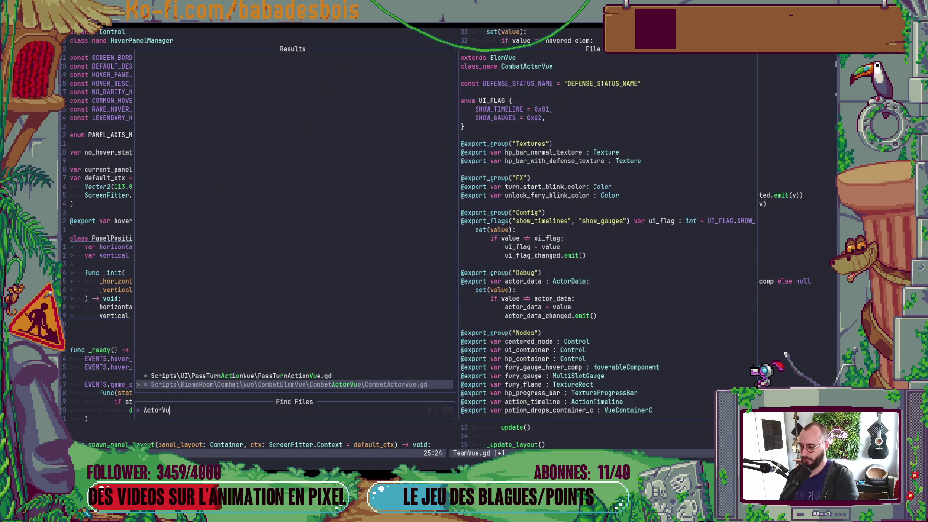
pyautogui.press('Return')
pyautogui.press('j')
pyautogui.press('l')
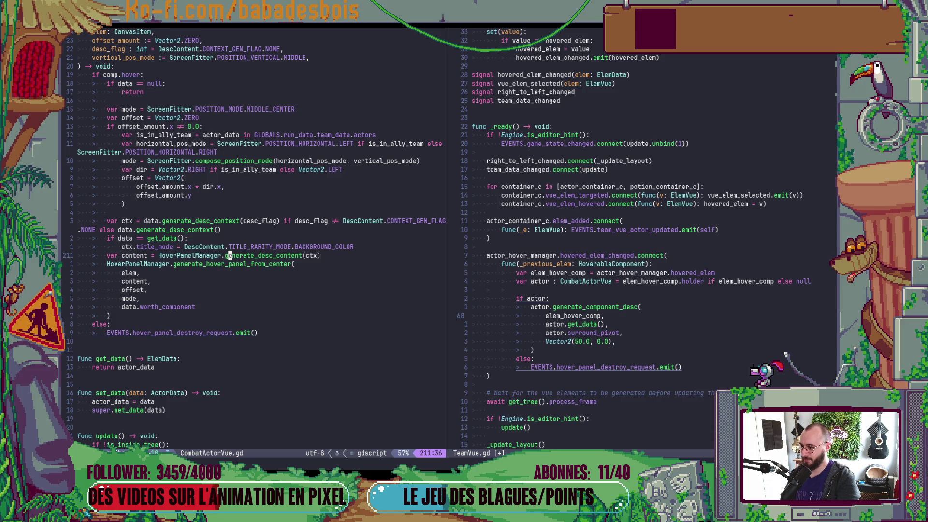
pyautogui.hotkey('ctrl', 'd')
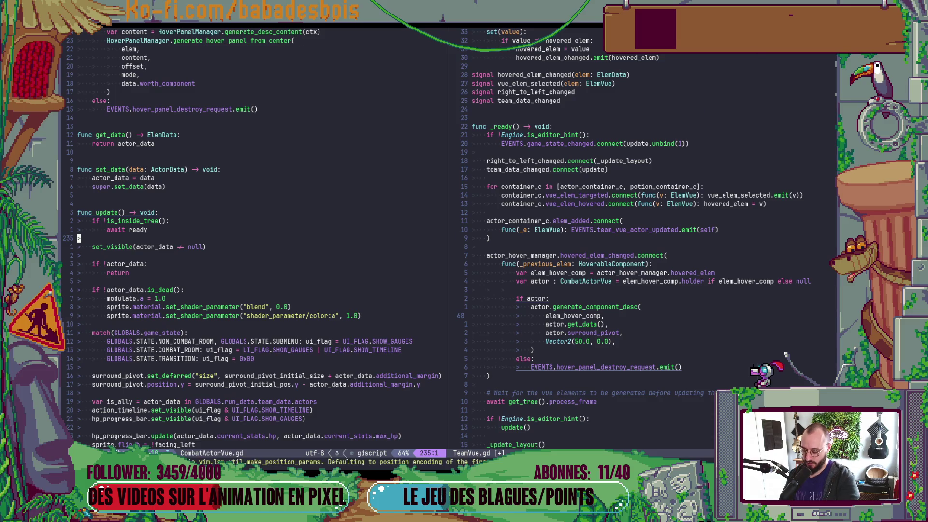
pyautogui.press('space')
pyautogui.press('d')
pyautogui.press('s')
pyautogui.press('Return')
# In TeamVue.gd, replace surround_pivot with actor_desc_ancor and save.
pyautogui.press('j')
pyautogui.hotkey('ctrl', 'w')
pyautogui.press('l')
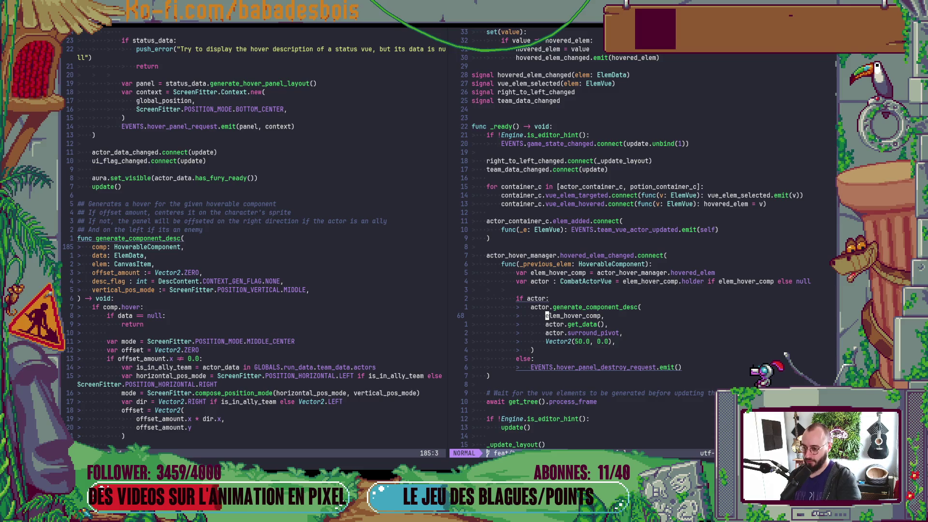
pyautogui.press('j')
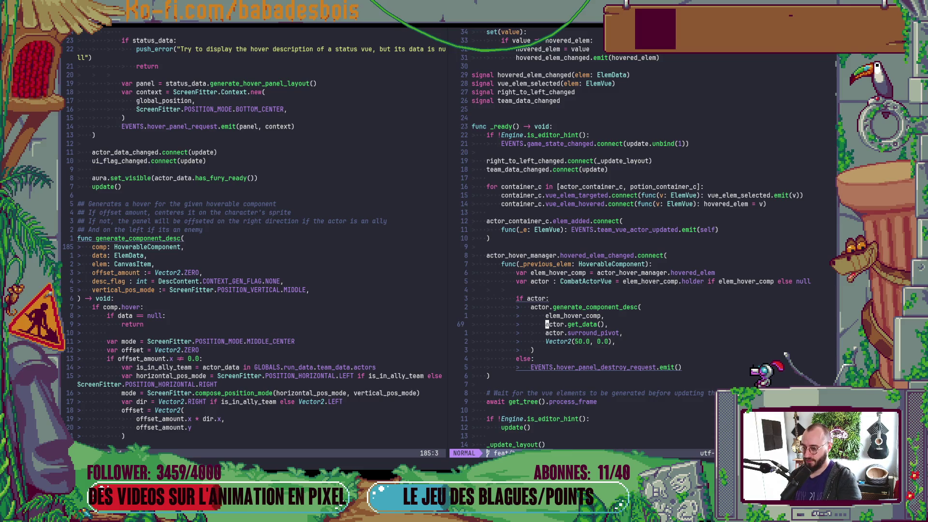
pyautogui.press('j')
pyautogui.press('w')
pyautogui.press('w')
pyautogui.write('C')
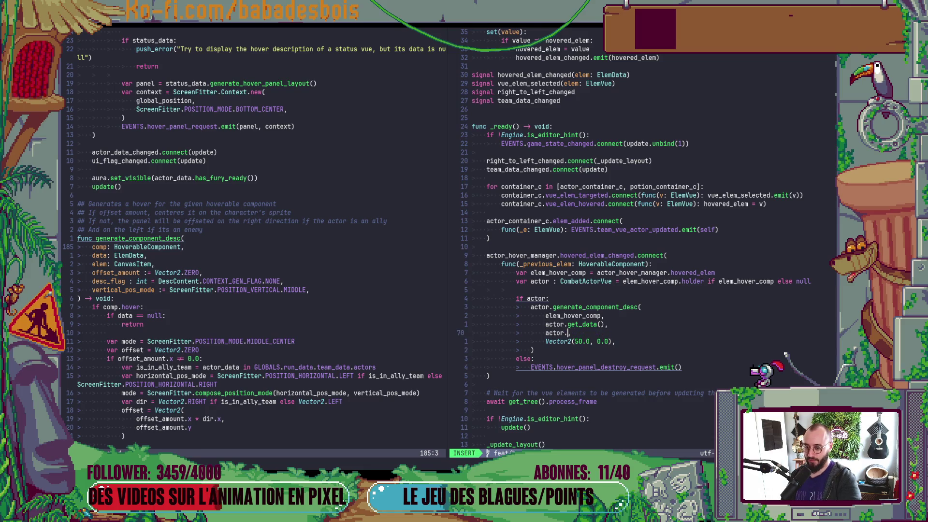
pyautogui.write('ac')
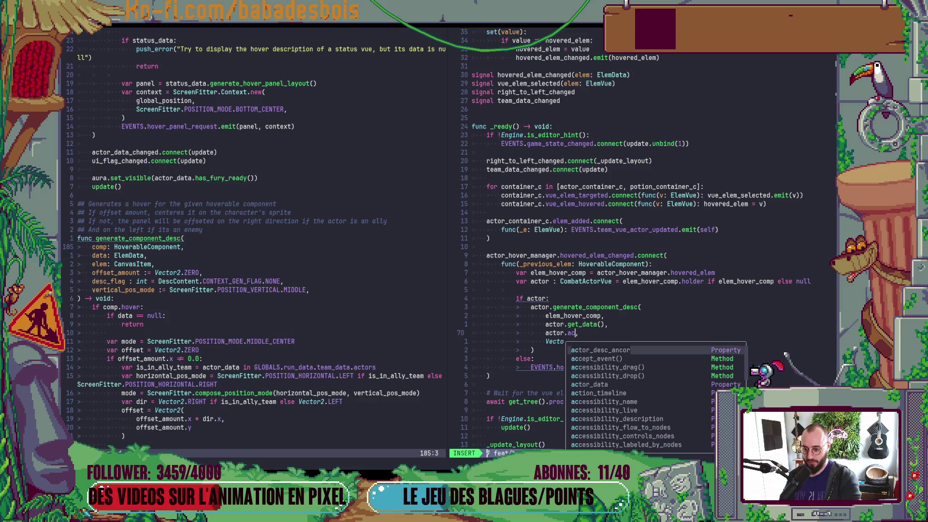
pyautogui.press('Tab')
pyautogui.press('Escape')
pyautogui.write(':w')
pyautogui.press('Return')
pyautogui.press('j')
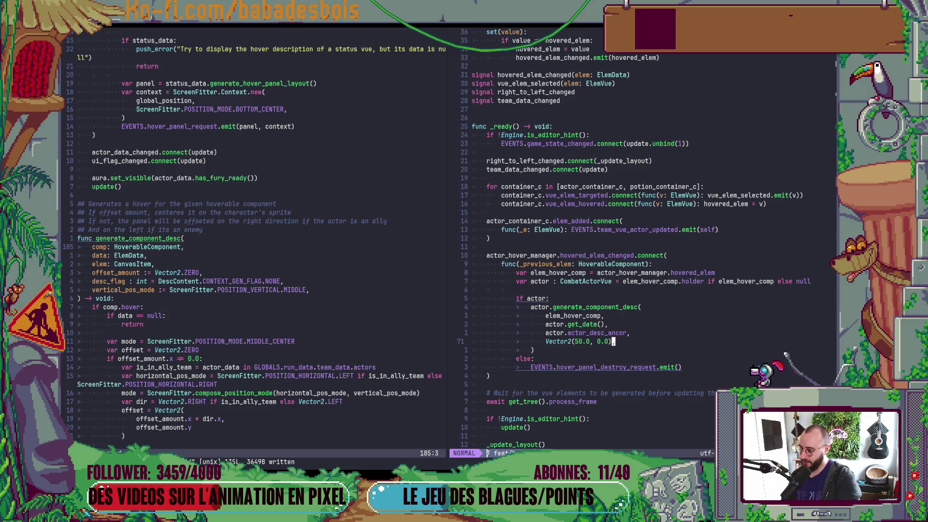
# Add an indented DescContent.CONTEXT_GEN_FLAG.NONE argument copied from CombatActorVue.gd below the offset.
pyautogui.press('o')
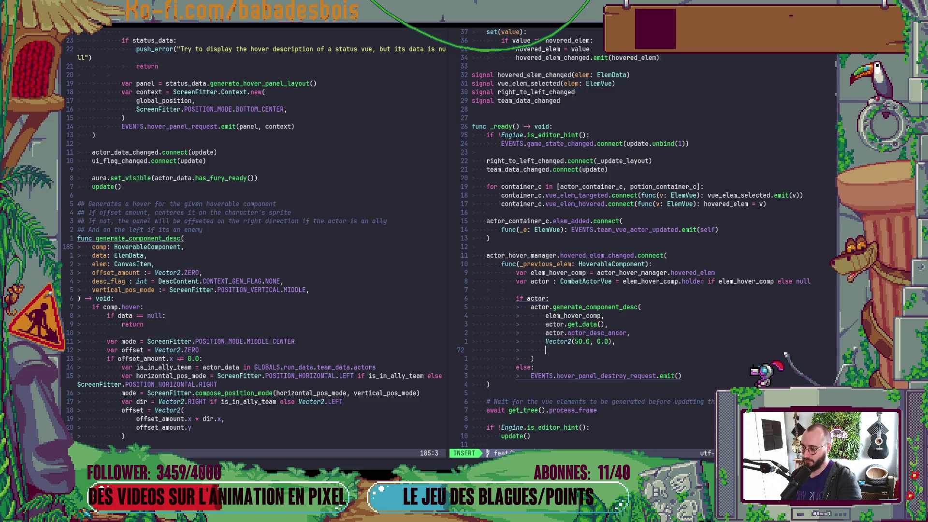
pyautogui.write('DF')
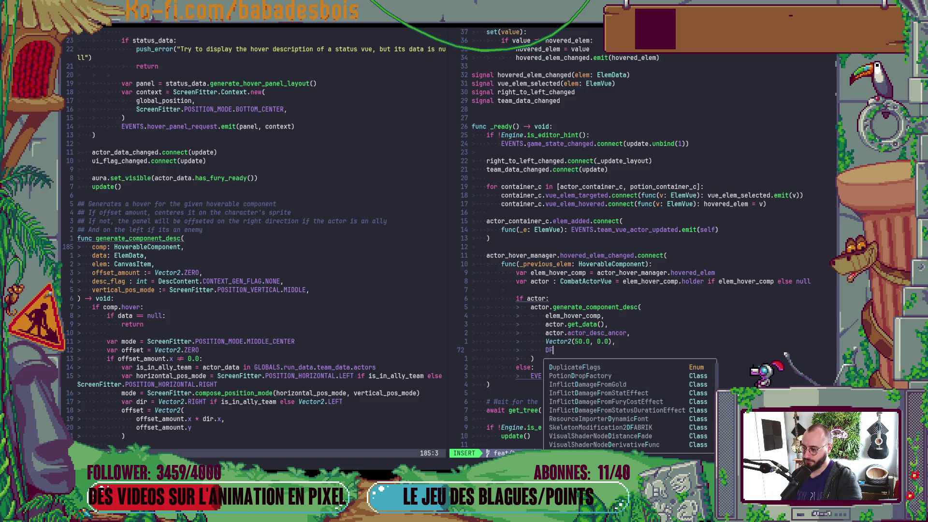
pyautogui.press('BackSpace')
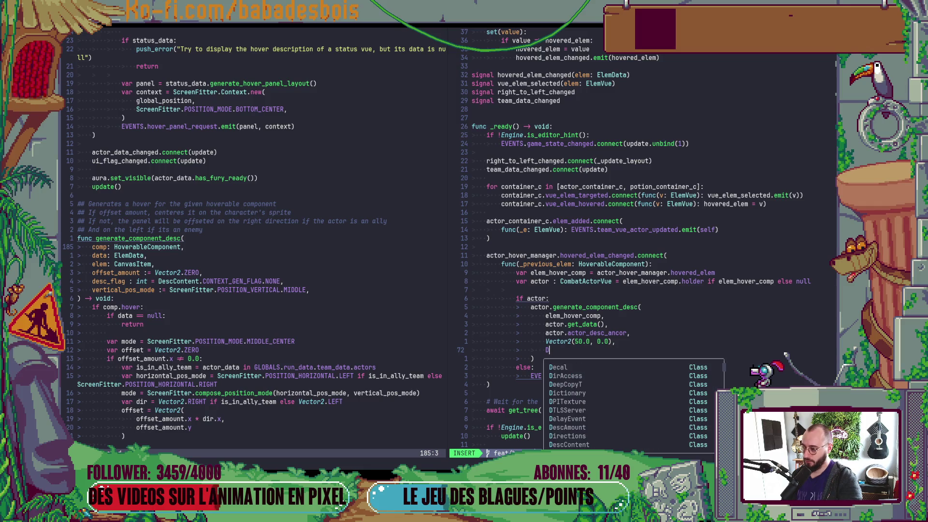
pyautogui.press('Escape')
pyautogui.hotkey('ctrl', 'w')
pyautogui.press('h')
pyautogui.press('j')
pyautogui.press('j')
pyautogui.press('j')
pyautogui.press('j')
pyautogui.press('w')
pyautogui.press('w')
pyautogui.press('w')
pyautogui.press('v')
pyautogui.press('E')
pyautogui.press('y')
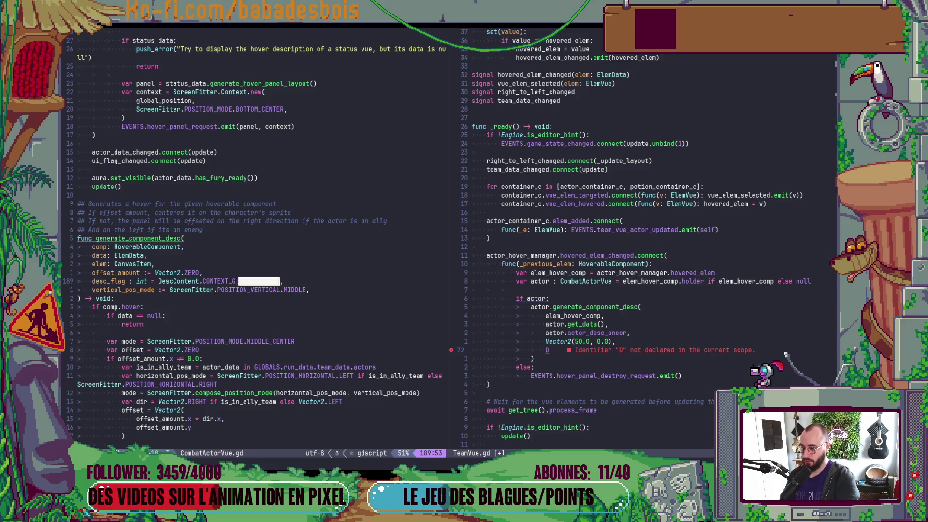
pyautogui.hotkey('ctrl', 'w')
pyautogui.press('l')
pyautogui.hotkey('shift', 'v')
pyautogui.press('p')
pyautogui.hotkey('shift', 'v')
pyautogui.press('>')
pyautogui.press('>')
pyautogui.press('>')
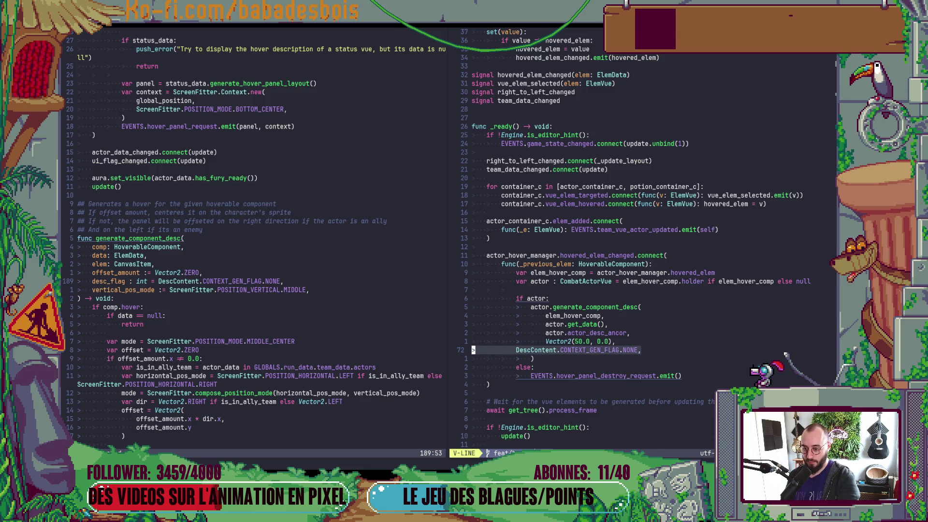
pyautogui.press('Escape')
# Copy ScreenFitter.POSITION_VERTICAL.MIDDLE from CombatActorVue.gd onto a new final argument line.
pyautogui.hotkey('ctrl', 'w')
pyautogui.press('h')
pyautogui.press('j')
pyautogui.hotkey('shift', 'b')
pyautogui.press('y')
pyautogui.hotkey('shift', 'w')
pyautogui.hotkey('ctrl', 'w')
pyautogui.press('l')
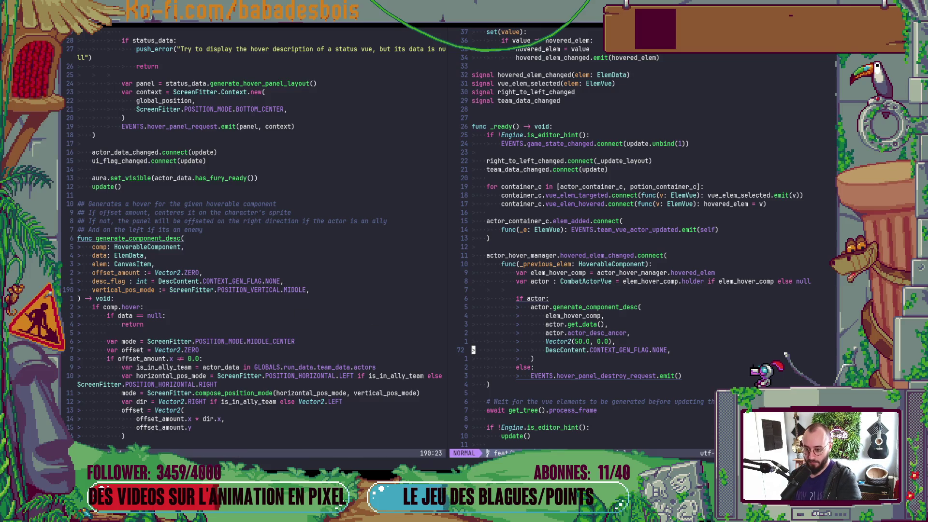
pyautogui.hotkey('shift', 'p')
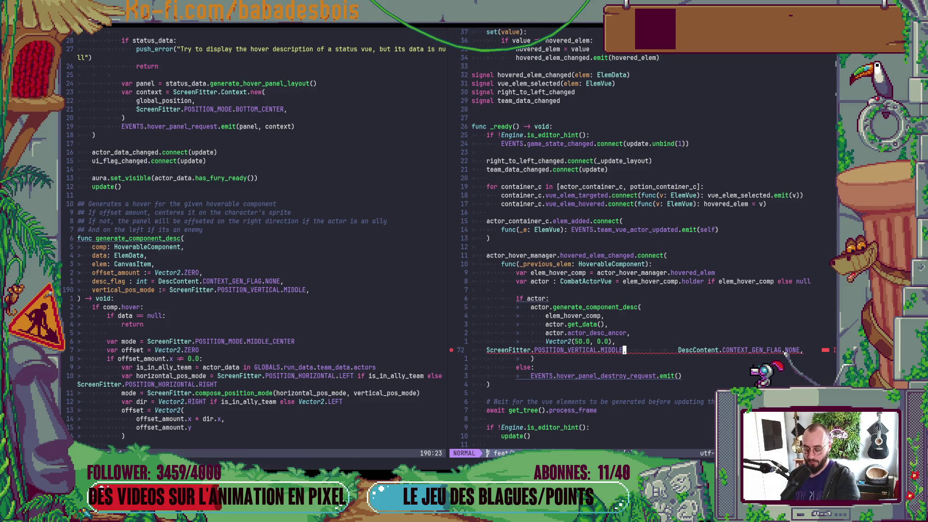
pyautogui.press('u')
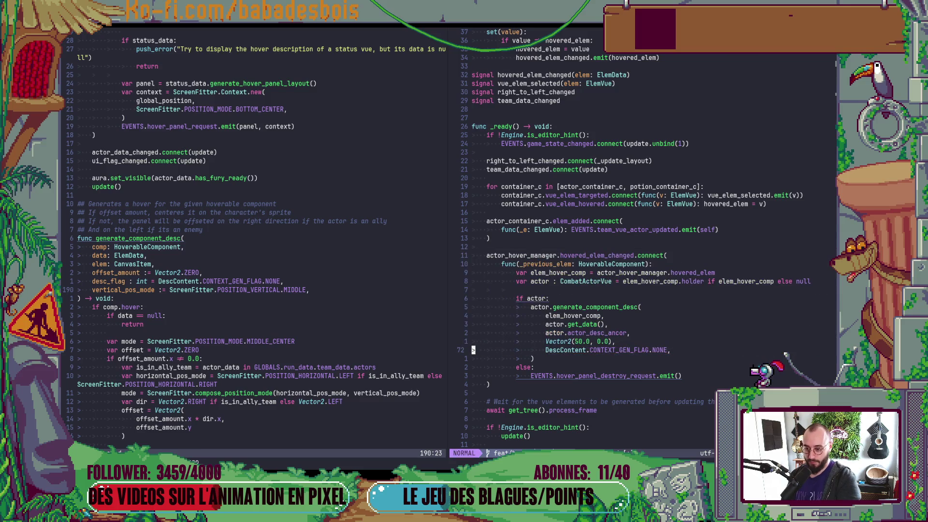
pyautogui.press('o')
pyautogui.press('Escape')
pyautogui.press('p')
# Indent the position argument, change MIDDLE to BOTTOM, and save TeamVue.gd.
pyautogui.hotkey('shift', 'v')
pyautogui.press('>')
pyautogui.press('>')
pyautogui.press('>')
pyautogui.press('>')
pyautogui.press('>')
pyautogui.press('Escape')
pyautogui.write('ciwB')
pyautogui.press('Return')
pyautogui.press('Escape')
pyautogui.write(':w')
pyautogui.press('Return')
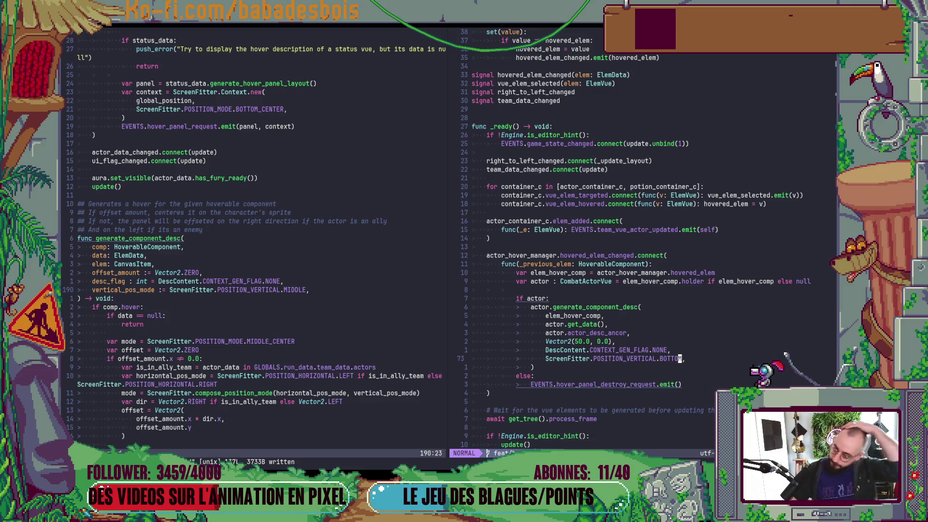
# Move to the 50 in the Vector2 offset, then view CombatActorVue.gd's action timeline hover call.
pyautogui.press('k')
pyautogui.press('k')
pyautogui.press('h')
pyautogui.press('h')
pyautogui.press('h')
pyautogui.press('h')
pyautogui.press('h')
pyautogui.press('h')
pyautogui.press('h')
pyautogui.press('h')
pyautogui.press('h')
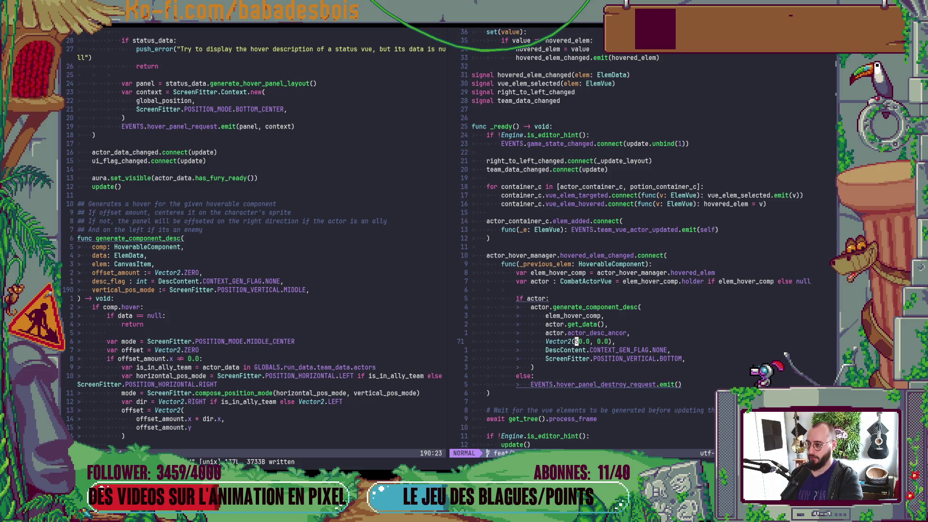
pyautogui.hotkey('ctrl', 'w')
pyautogui.press('h')
pyautogui.hotkey('ctrl', 'u')
pyautogui.hotkey('ctrl', 'u')
pyautogui.hotkey('ctrl', 'u')
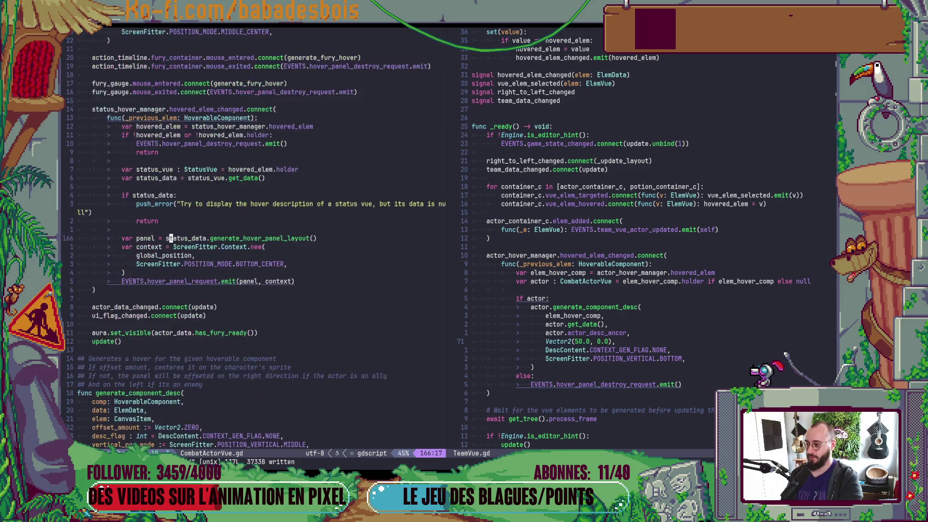
# Change the offset's x value from 50 to 0 in TeamVue.gd.
pyautogui.press('j')
pyautogui.press('j')
pyautogui.press('j')
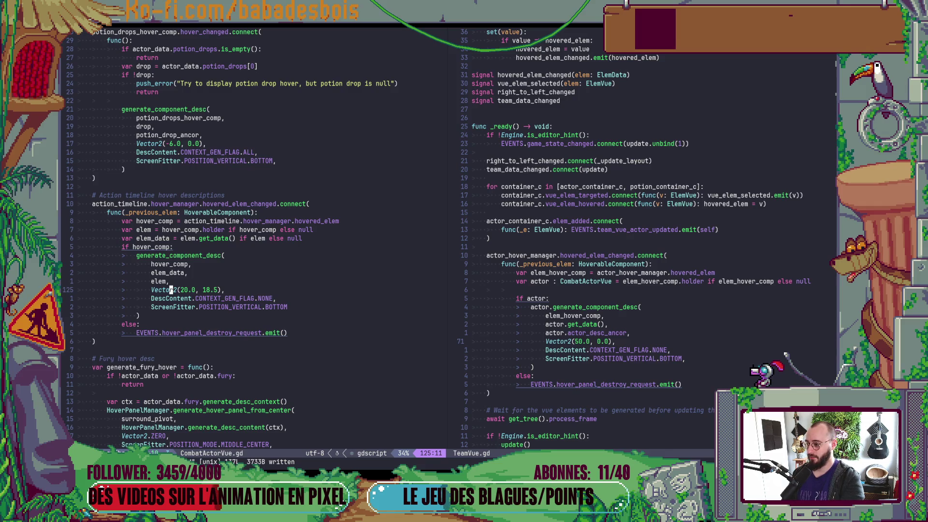
pyautogui.hotkey('ctrl', 'w')
pyautogui.press('l')
pyautogui.press('v')
pyautogui.write('ec-6')
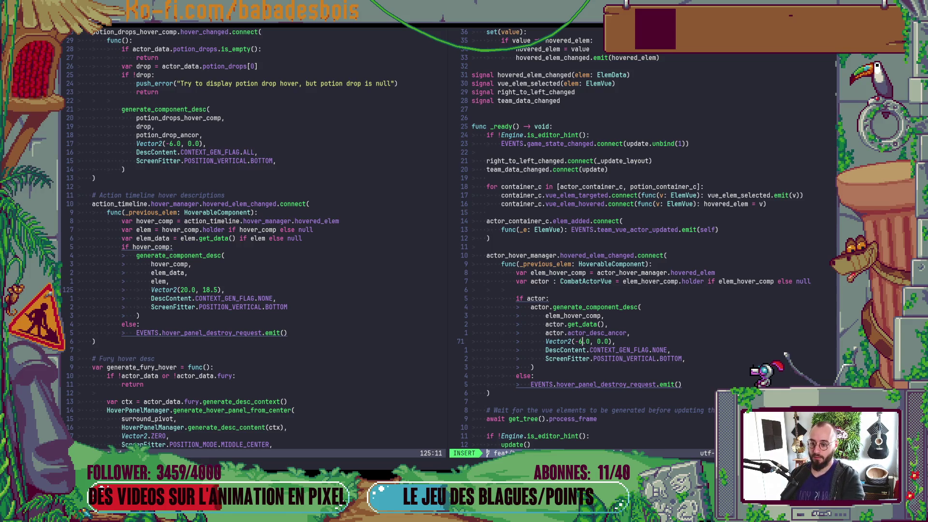
pyautogui.press('BackSpace')
pyautogui.press('BackSpace')
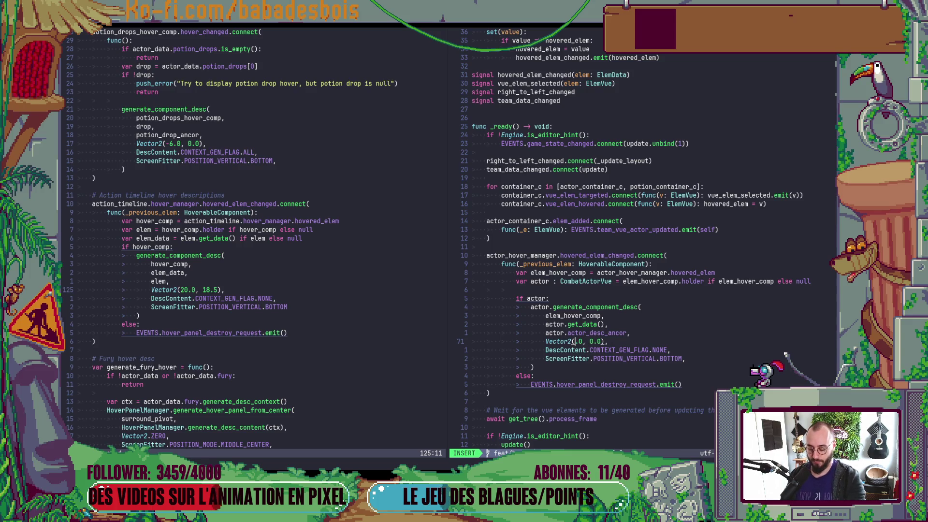
pyautogui.write('0')
# Save and run the game from Godot with F5 to test the hover panels.
pyautogui.press('Escape')
pyautogui.hotkey('alt', 'Tab')
pyautogui.press('F5')
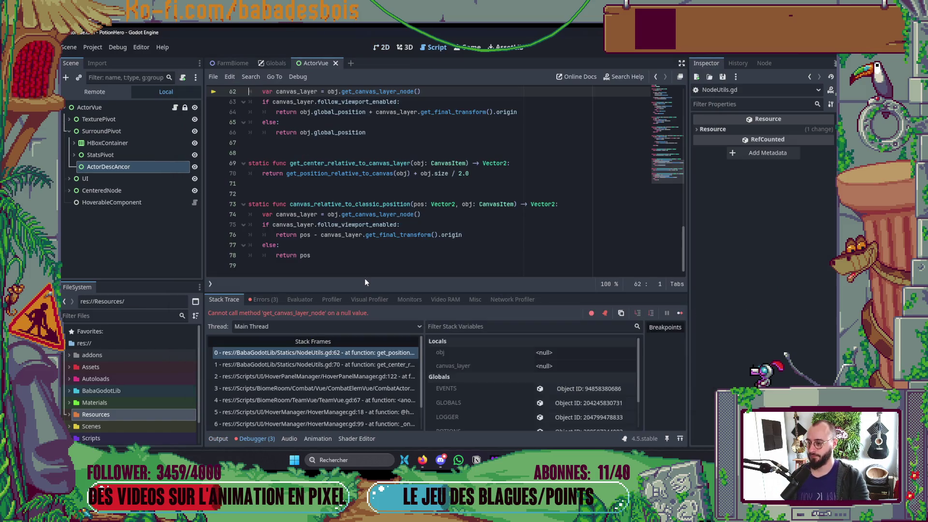
# Inspect the NodeUtils.gd:70 and HoverPanelManager.gd:122 stack frames, then stop the game.
pyautogui.scroll(2, 445, 193)
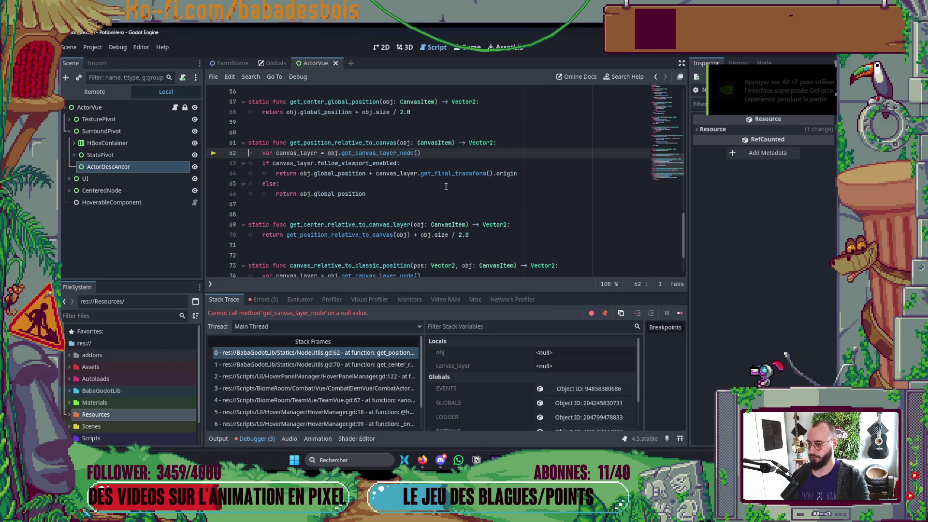
pyautogui.click(375, 369)
pyautogui.click(374, 376)
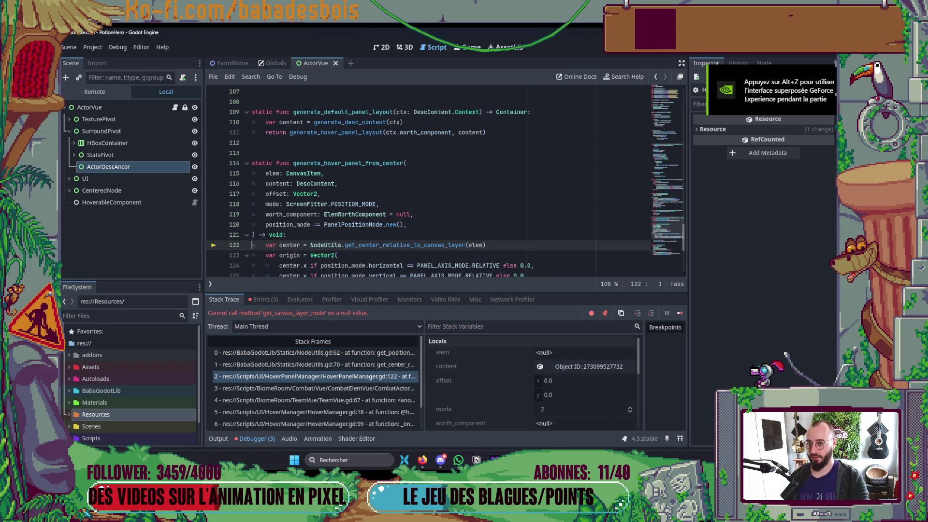
pyautogui.press('F8')
# In the 2D view, select ActorVue and try assigning HBoxContainer to Desc Panel Ancor.
pyautogui.click(382, 47)
pyautogui.click(121, 93)
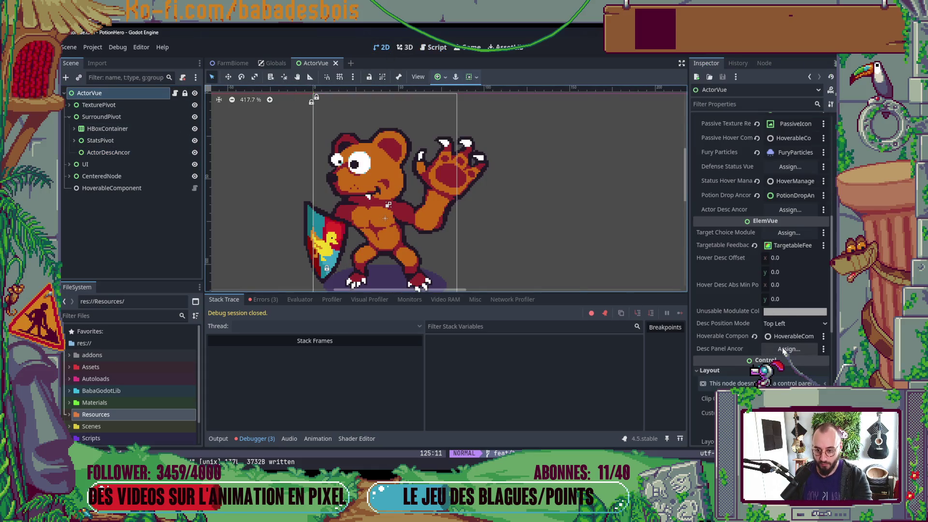
pyautogui.click(786, 351)
pyautogui.scroll(-10, 435, 319)
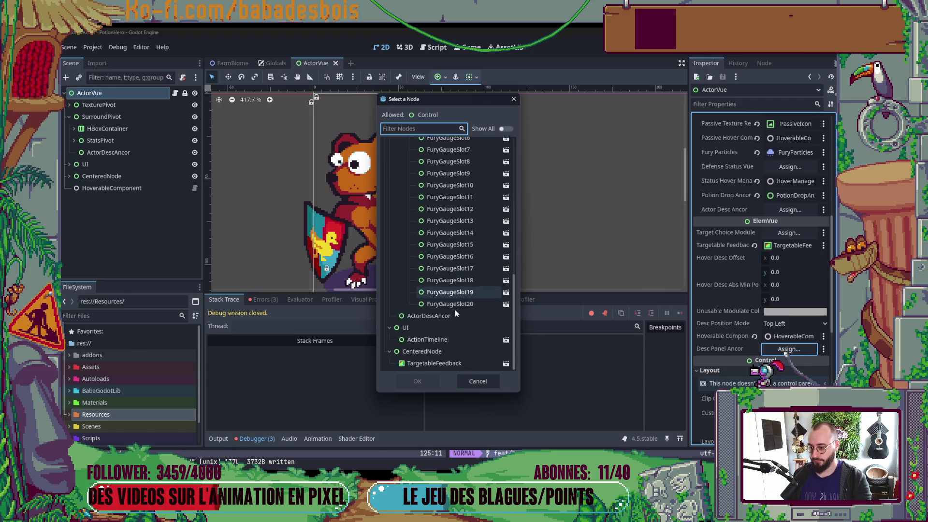
pyautogui.scroll(6, 456, 325)
pyautogui.scroll(3, 458, 323)
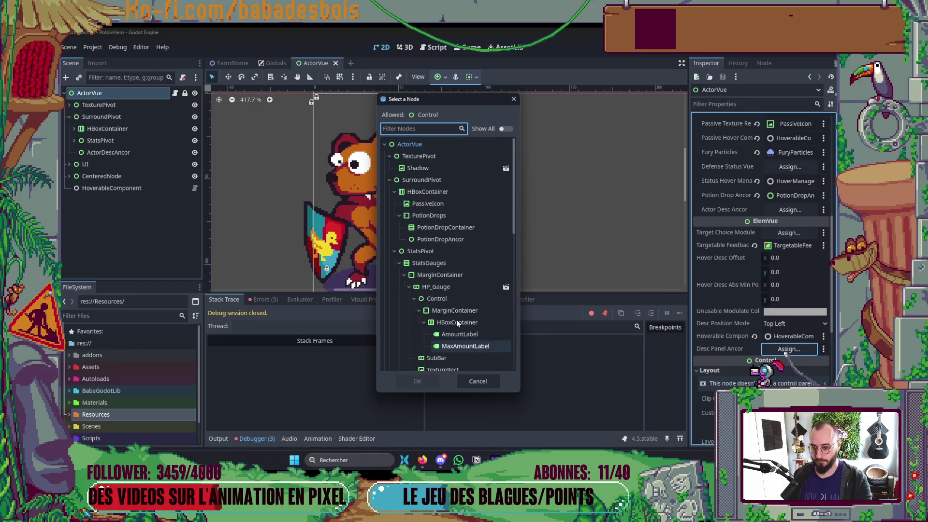
pyautogui.doubleClick(457, 320)
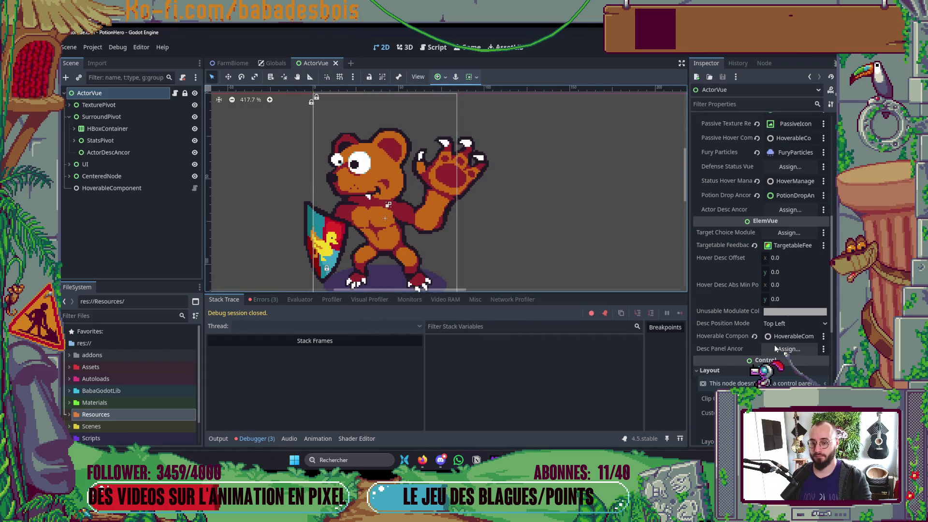
pyautogui.hotkey('alt', 'Tab')
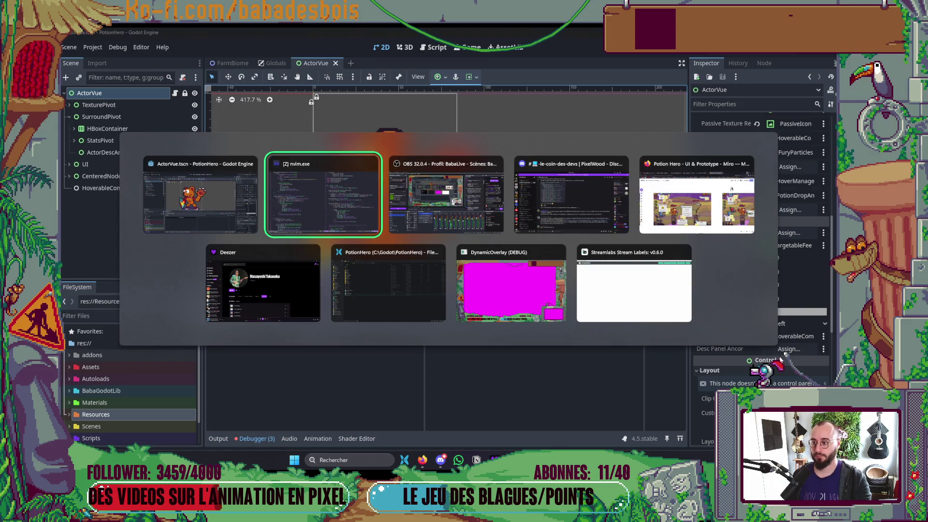
# Delete the actor_desc_ancor export line from the ActorVue script and save it.
pyautogui.scroll(11, 657, 238)
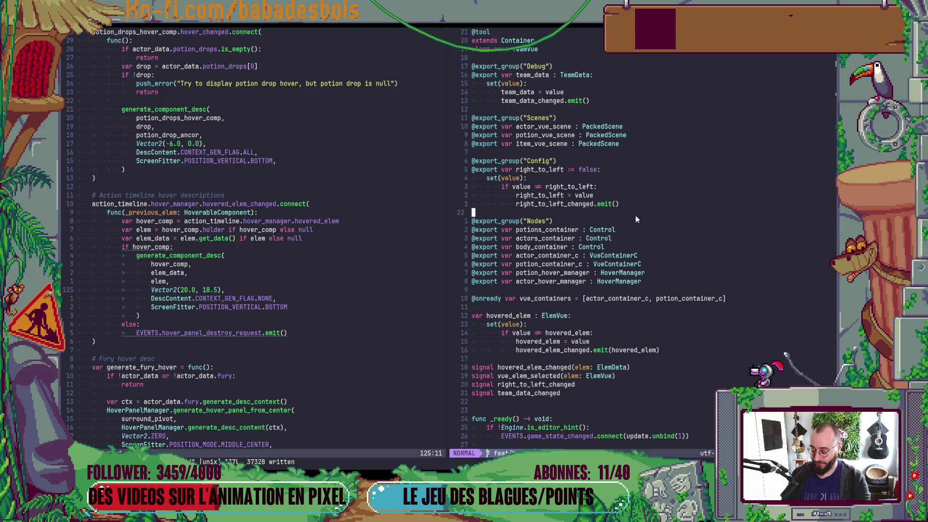
pyautogui.press('space')
pyautogui.press('f')
pyautogui.press('f')
pyautogui.write('Act')
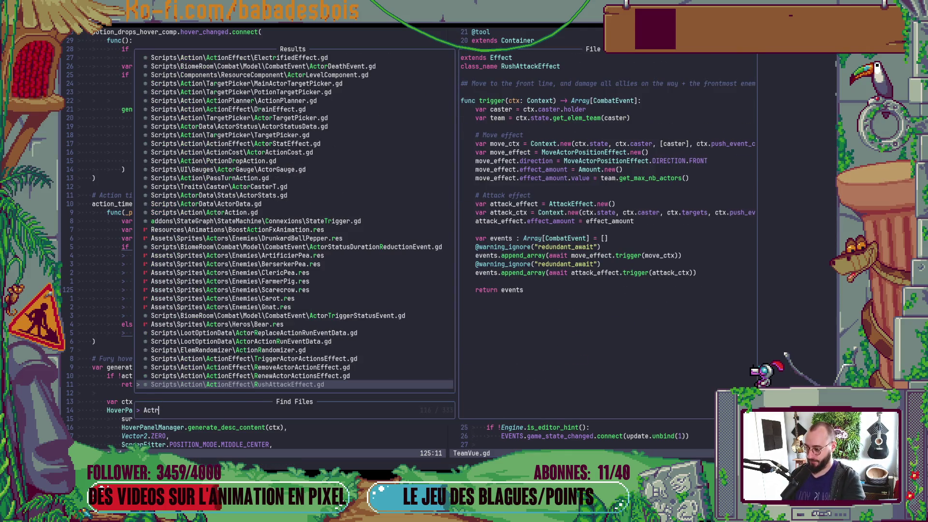
pyautogui.write('orVue')
pyautogui.press('Return')
pyautogui.hotkey('ctrl', 'o')
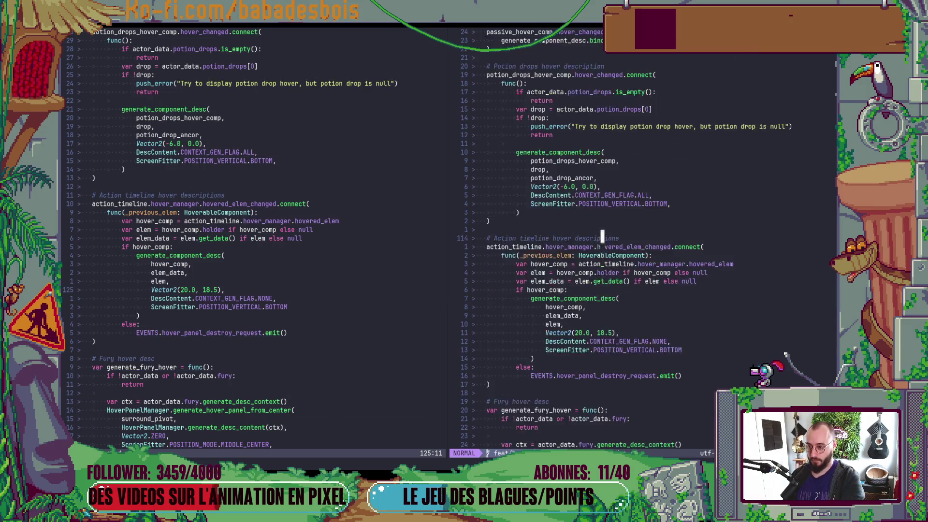
pyautogui.press('}')
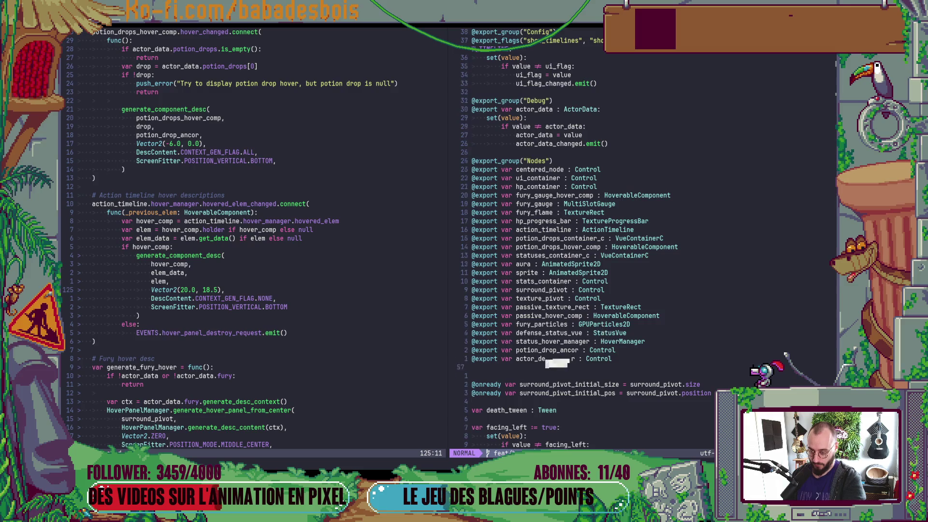
pyautogui.press('d')
pyautogui.press('j')
pyautogui.press(':')
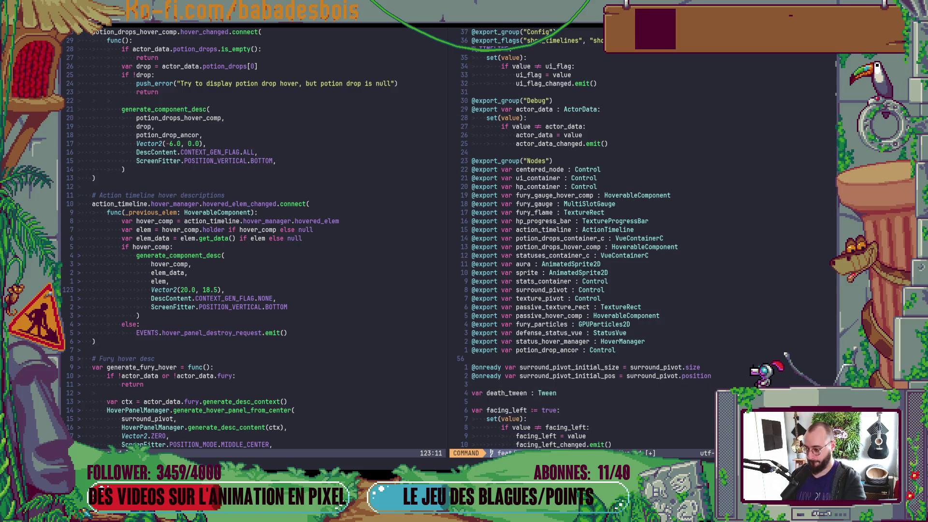
pyautogui.hotkey('alt', 'Tab')
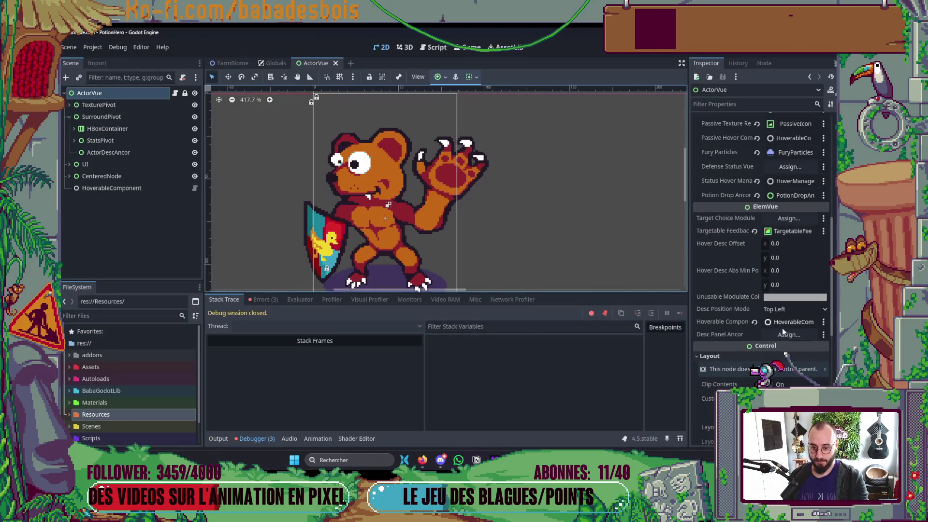
# Assign the ActorDescAncor node to ActorVue's Desc Panel Ancor property in the Inspector.
pyautogui.click(784, 332)
pyautogui.scroll(-10, 464, 290)
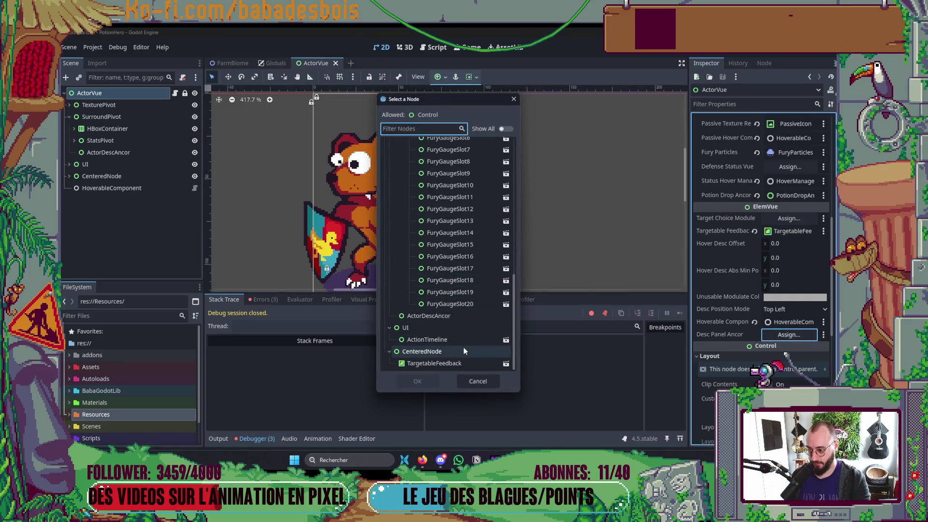
pyautogui.doubleClick(461, 318)
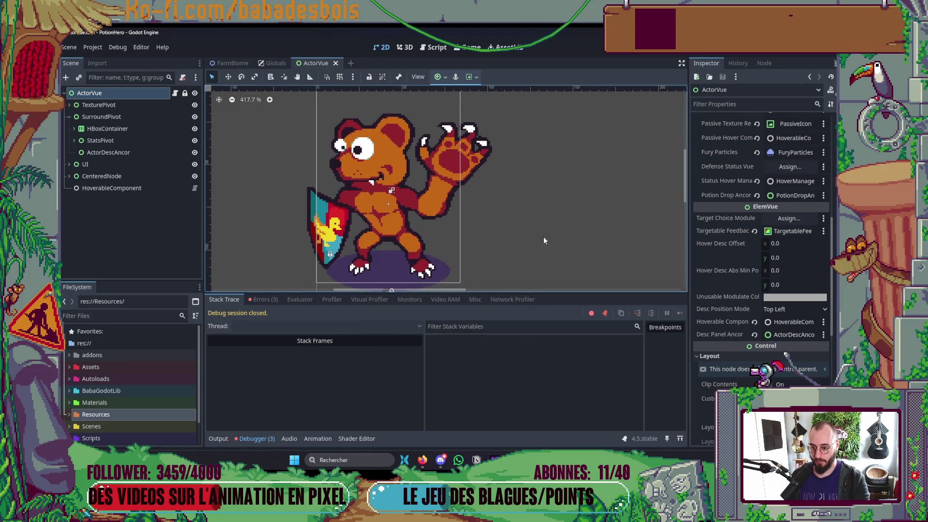
pyautogui.hotkey('alt', 'Tab')
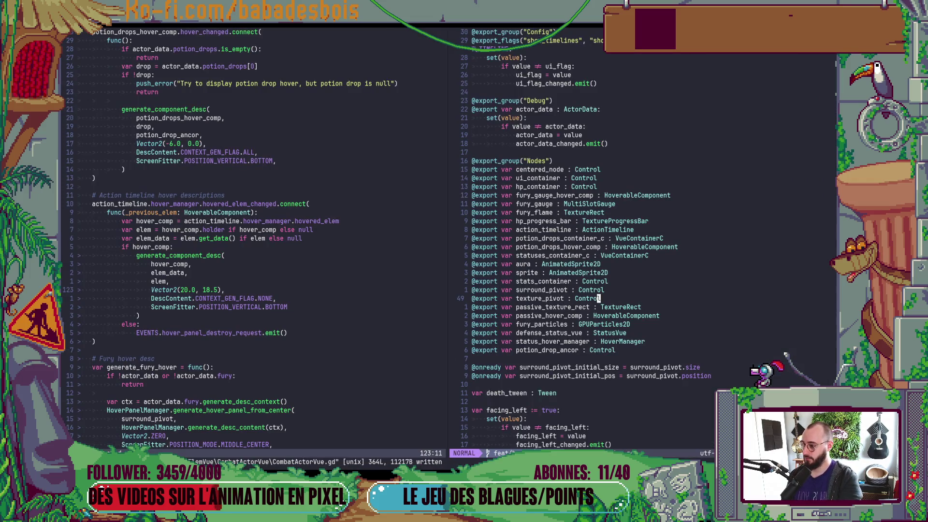
# Open TeamVue.gd and move to the actor hover description code.
pyautogui.press('space')
pyautogui.press('f')
pyautogui.press('f')
pyautogui.write('teamvue')
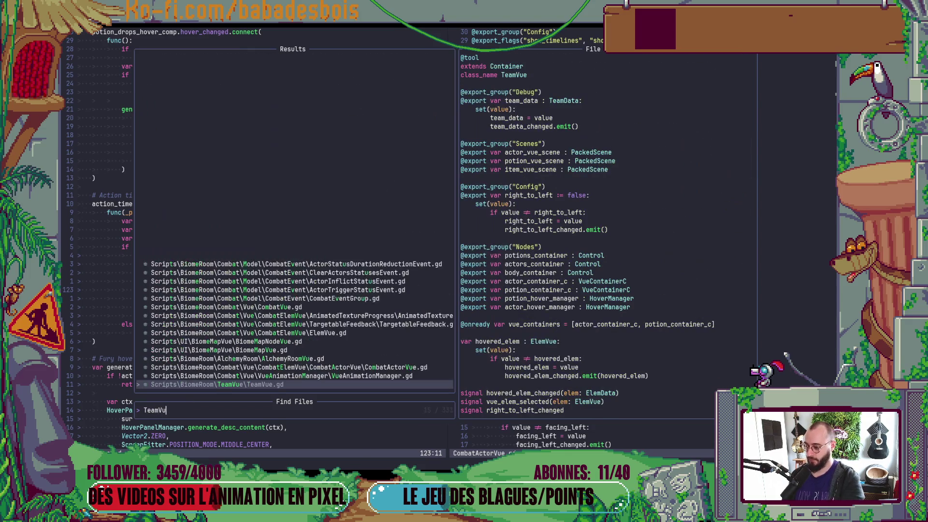
pyautogui.press('Return')
pyautogui.hotkey('ctrl', 'd')
pyautogui.hotkey('ctrl', 'd')
pyautogui.press('j')
pyautogui.press('j')
pyautogui.press('k')
pyautogui.press('k')
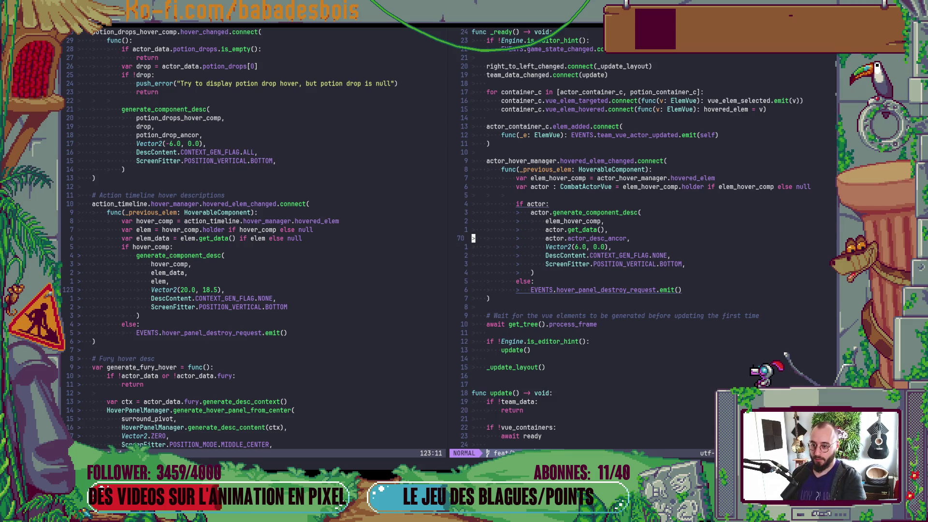
# Change line 70 to pass actor.desc_panel_ancor, save, and launch the game from Godot.
pyautogui.press('c')
pyautogui.press('c')
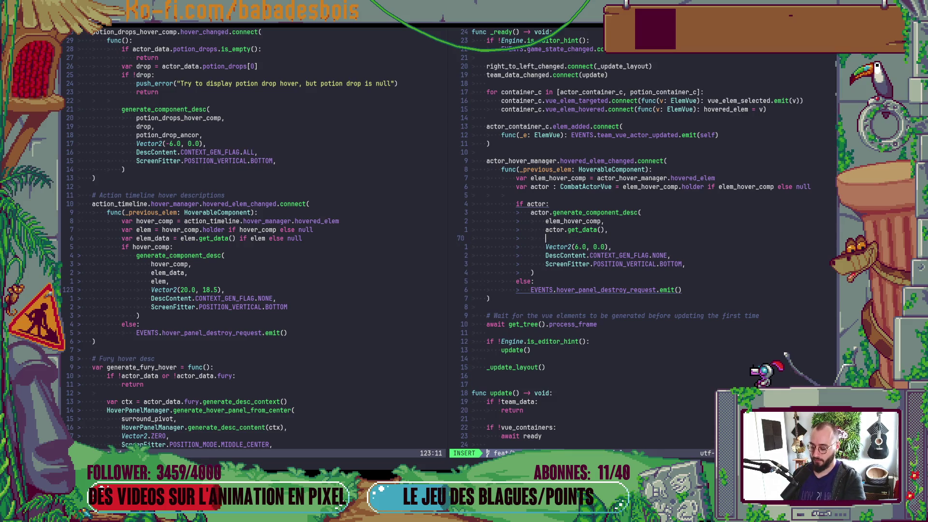
pyautogui.write('actor.des')
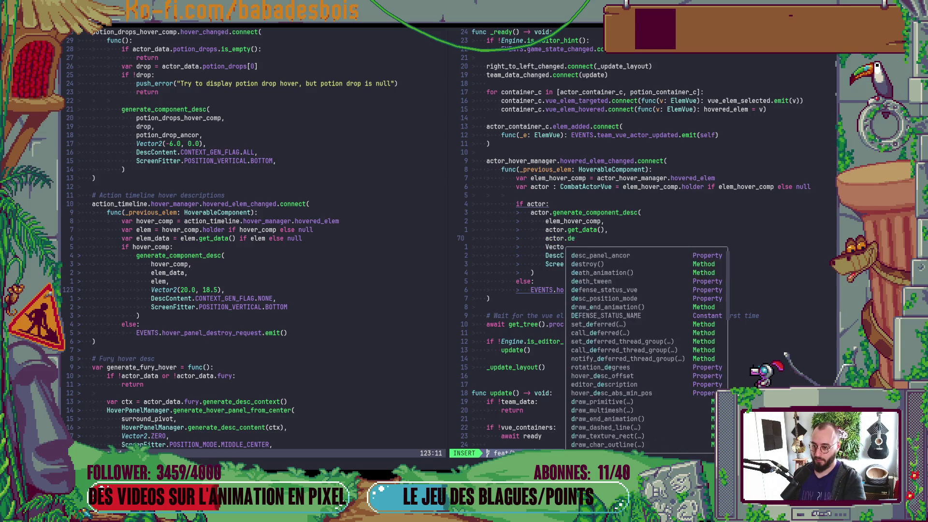
pyautogui.press('Return')
pyautogui.write(',')
pyautogui.press('Escape')
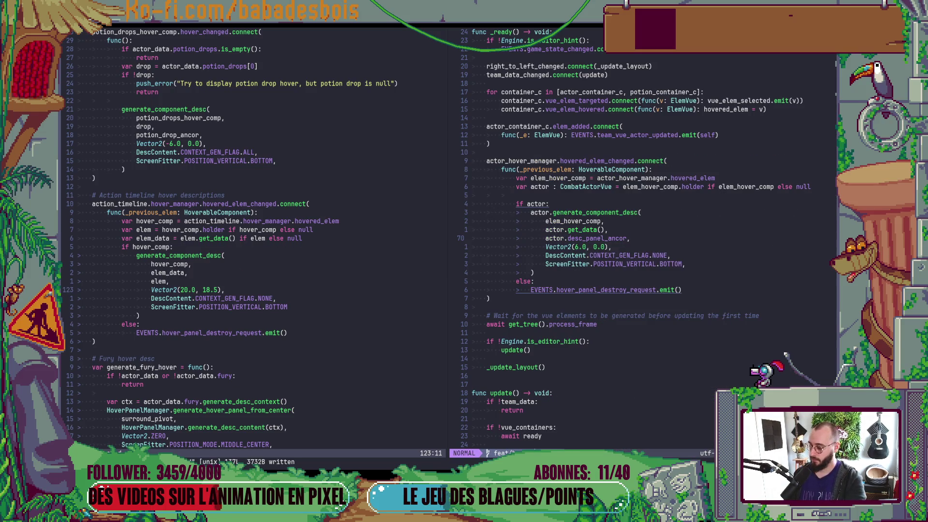
pyautogui.hotkey('alt', 'Tab')
pyautogui.press('F5')
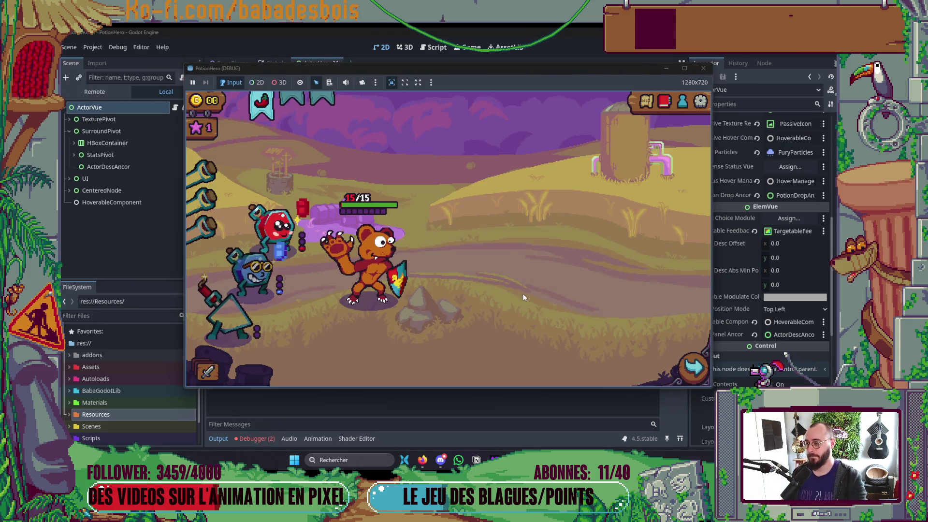
# Check the bear's BearHero hover panel in the running game, then return to Neovim.
pyautogui.moveTo(370, 278)
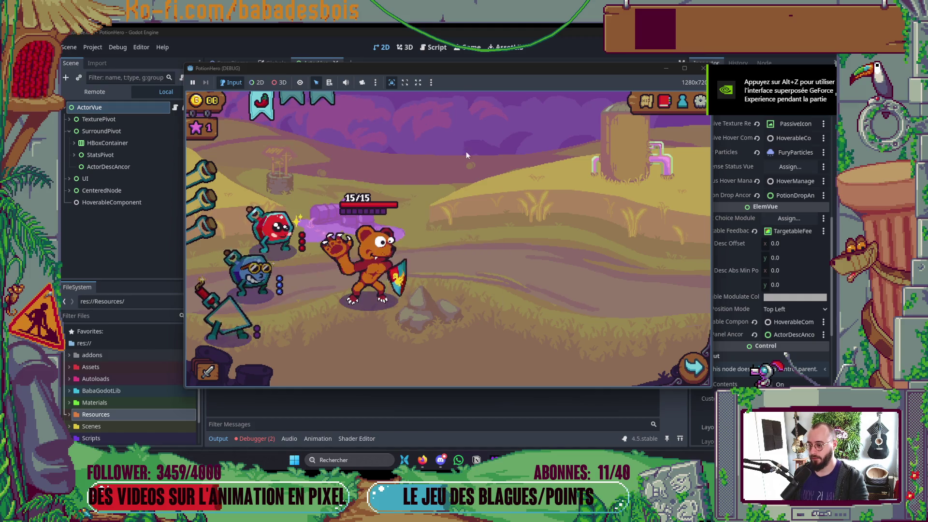
pyautogui.hotkey('alt', 'Tab')
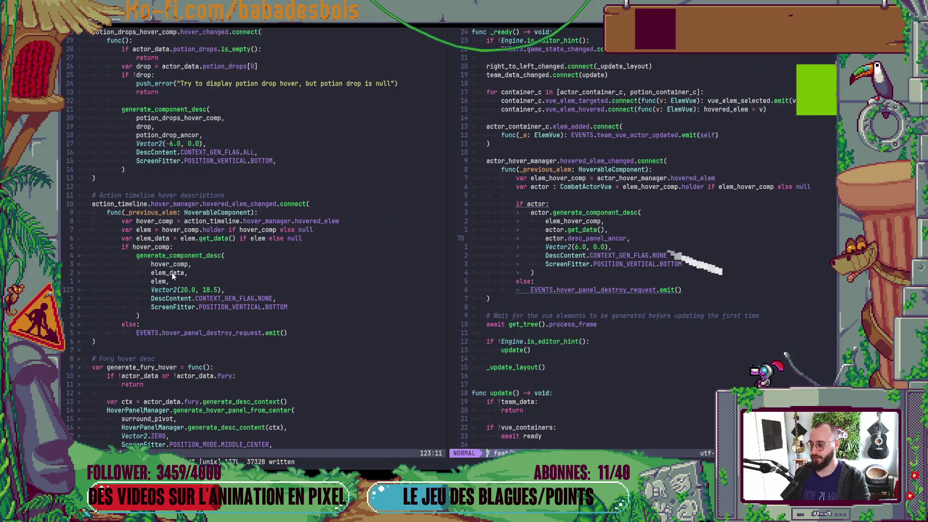
# Discard changes to Translations/Translation.fr.translation using git s and git r in a terminal split.
pyautogui.hotkey('ctrl', '\\')
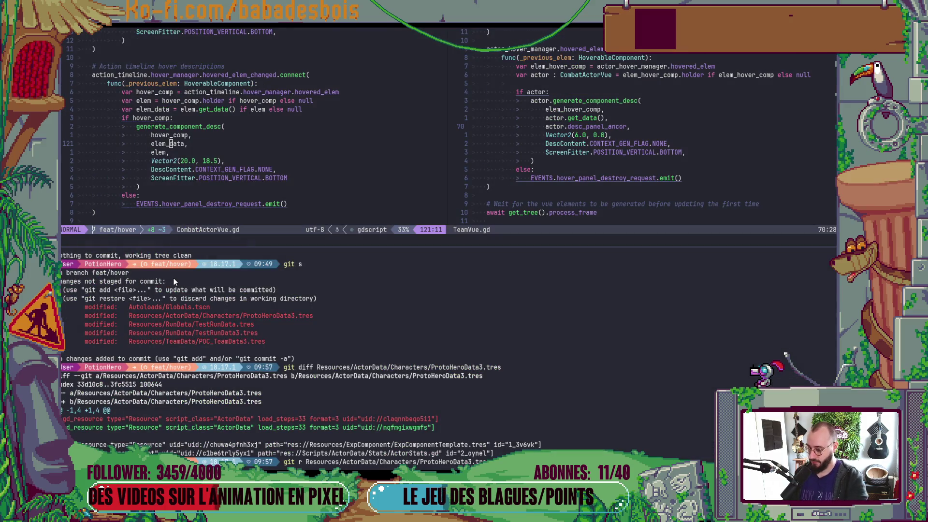
pyautogui.write('git s')
pyautogui.press('Return')
pyautogui.write('git')
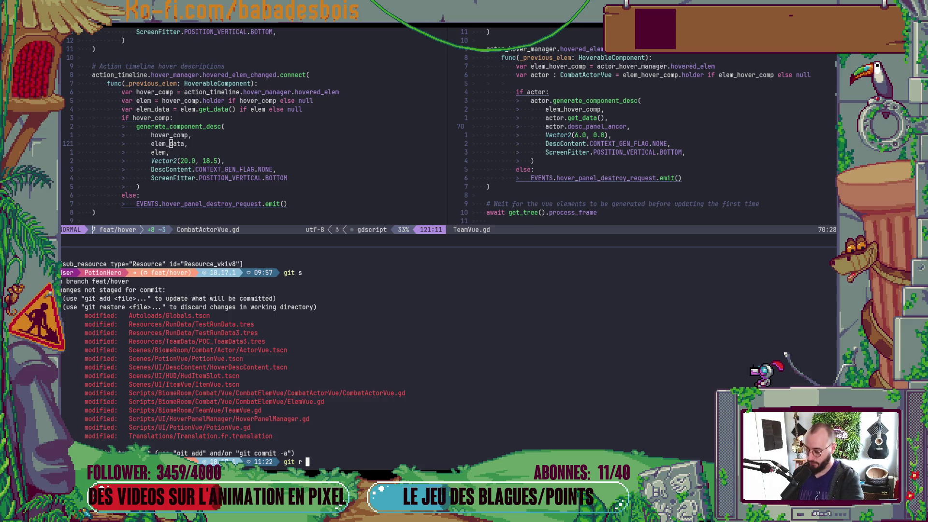
pyautogui.doubleClick(250, 436)
pyautogui.middleClick(250, 436)
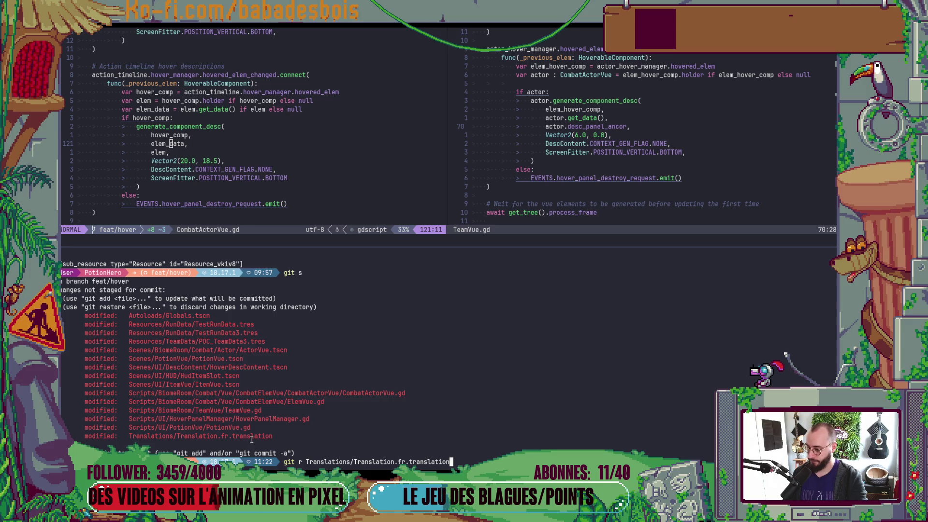
pyautogui.press('Return')
pyautogui.hotkey('alt', 'Tab')
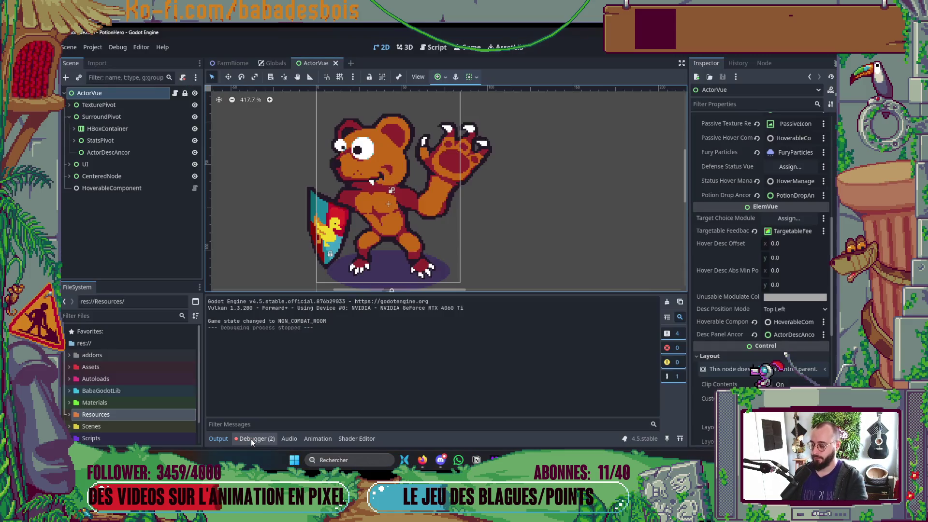
pyautogui.press('F5')
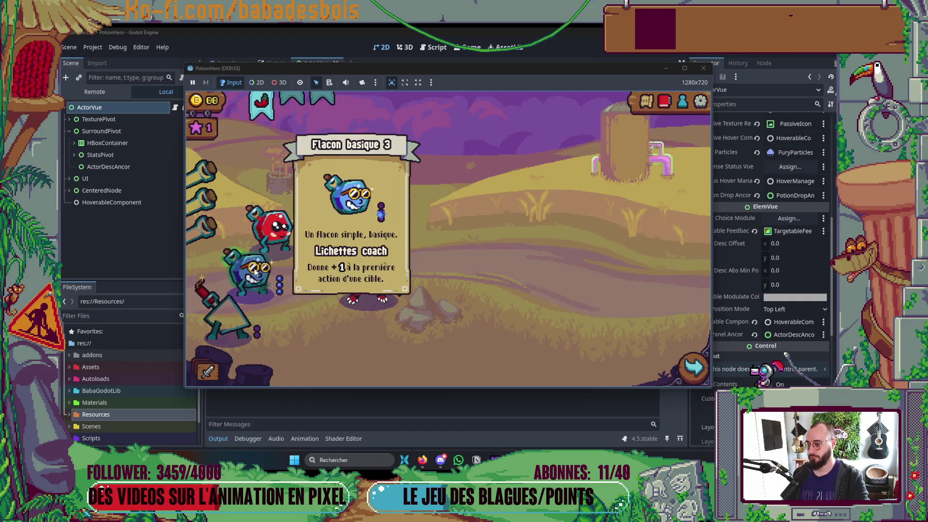
pyautogui.moveTo(345, 269)
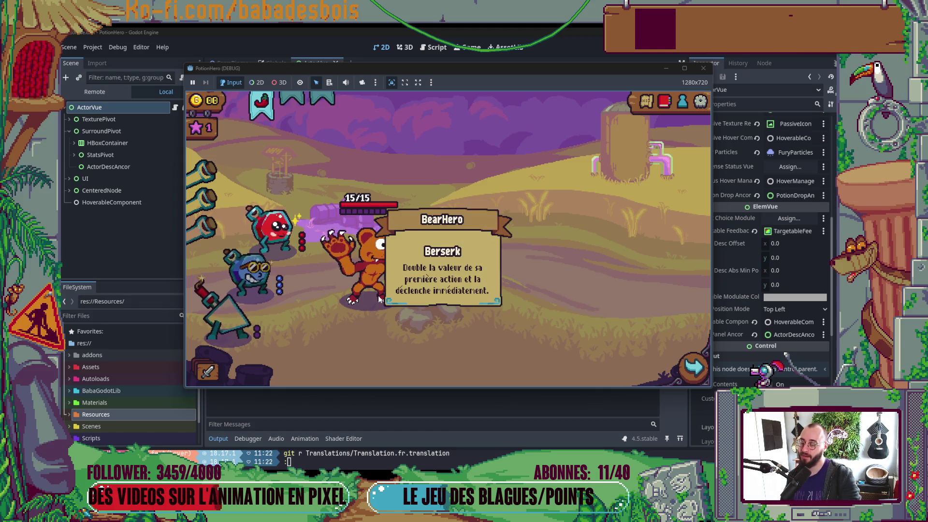
pyautogui.click(706, 70)
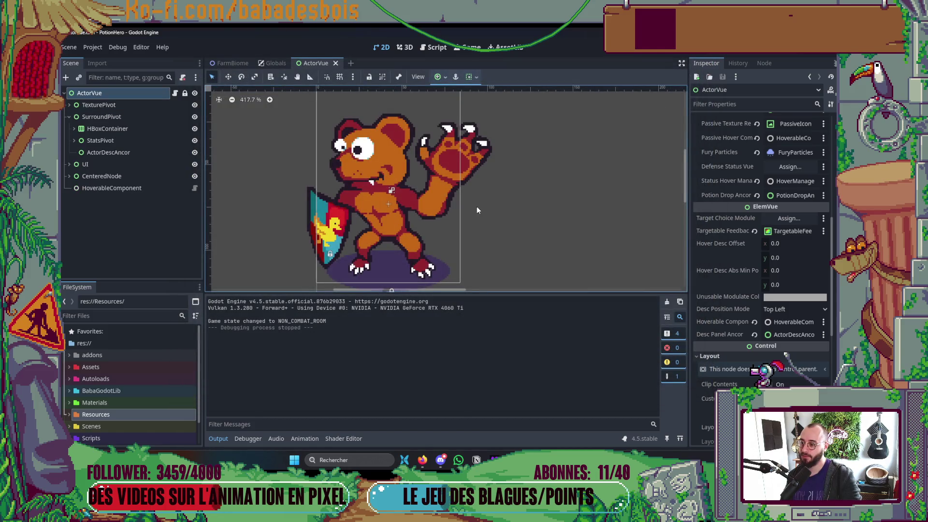
# Give ActorDescAncor the bottom-right anchor preset, save the ActorVue scene, and run the game.
pyautogui.scroll(-3, 483, 173)
pyautogui.moveTo(478, 174); pyautogui.dragTo(473, 176)
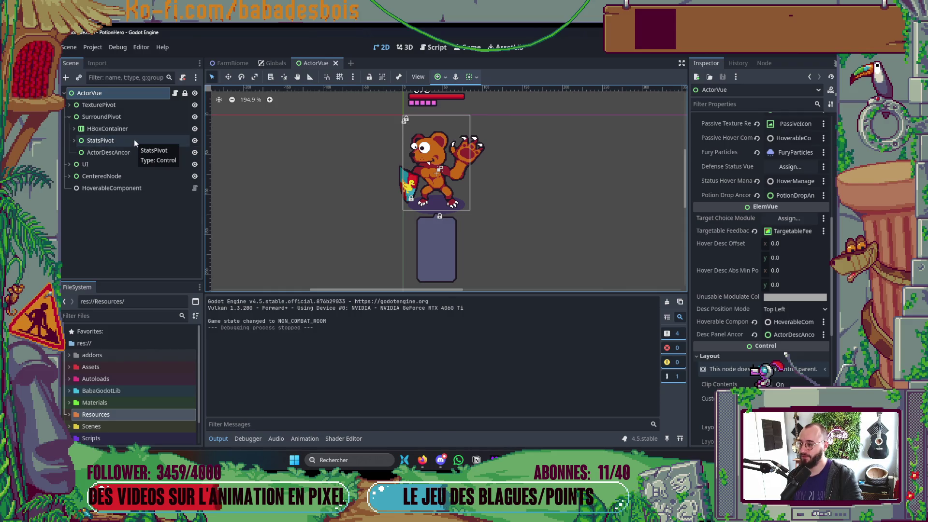
pyautogui.click(130, 118)
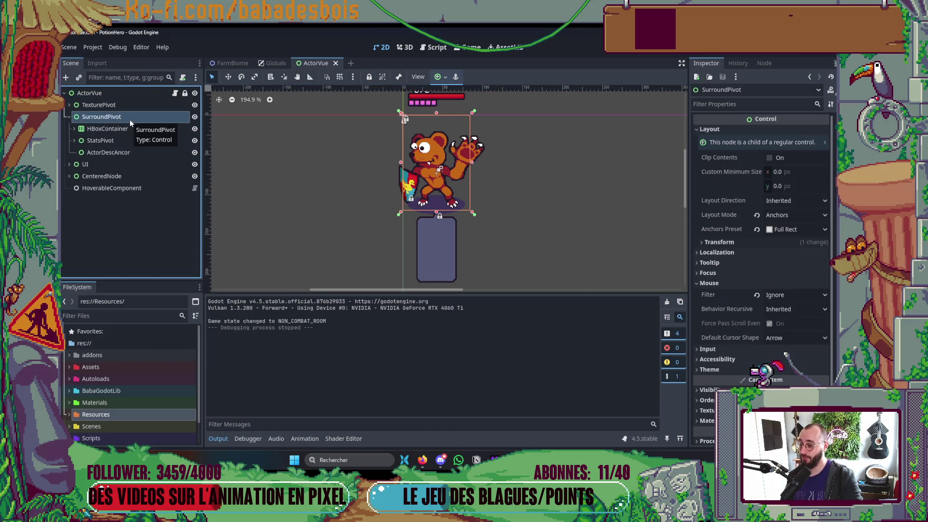
pyautogui.click(132, 151)
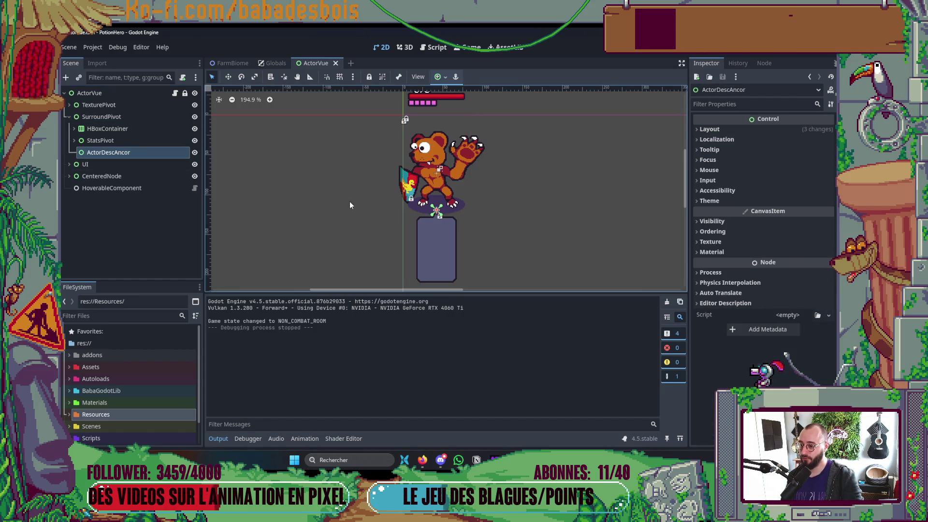
pyautogui.click(445, 78)
pyautogui.click(473, 138)
pyautogui.hotkey('ctrl', 's')
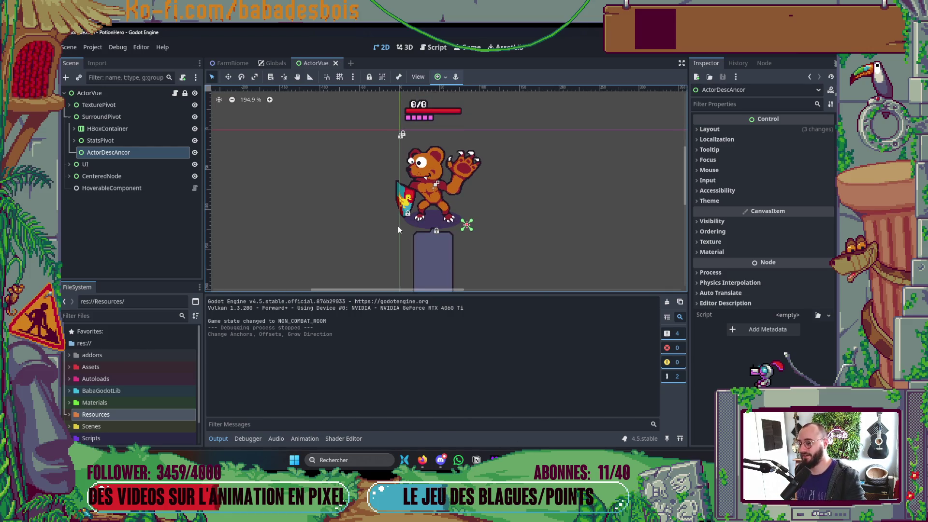
pyautogui.hscroll(-1, 543, 230)
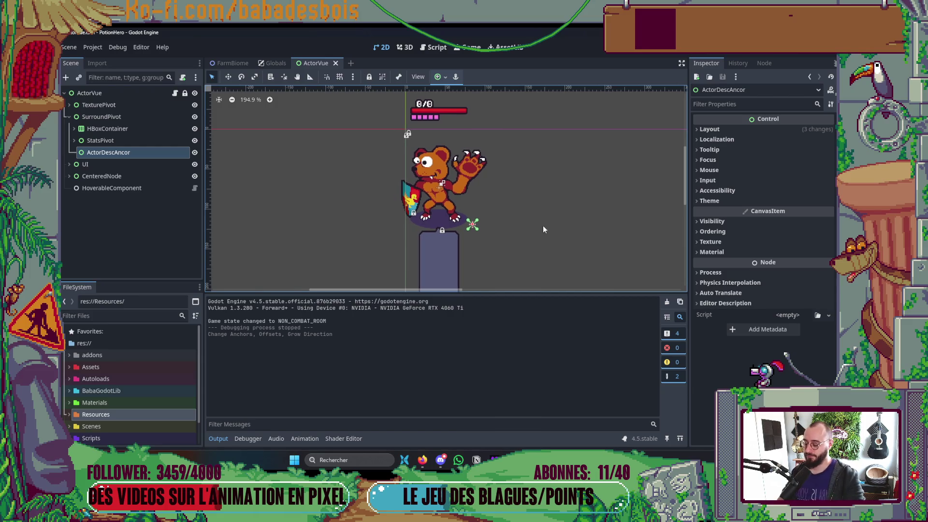
pyautogui.press('F5')
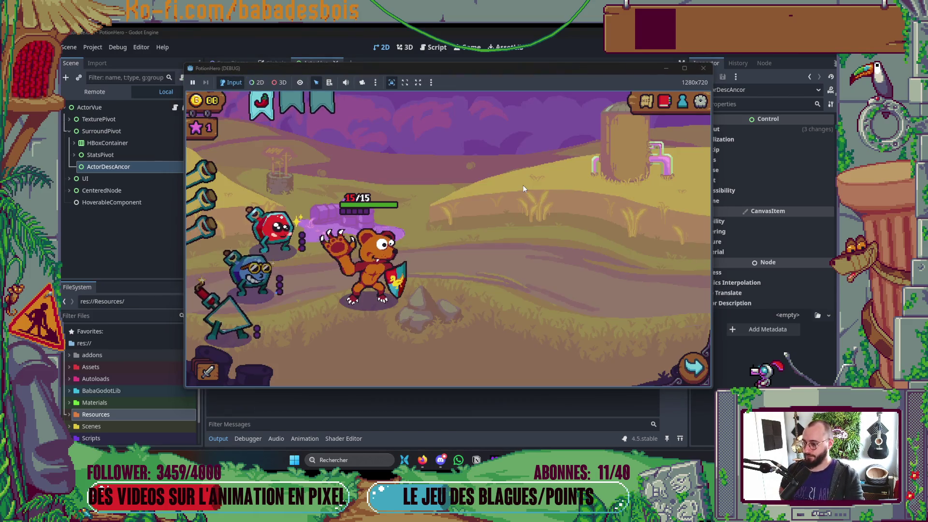
# Confirm the BearHero panel shows right of the bear, close the game, and close Neovim's terminal.
pyautogui.moveTo(372, 247)
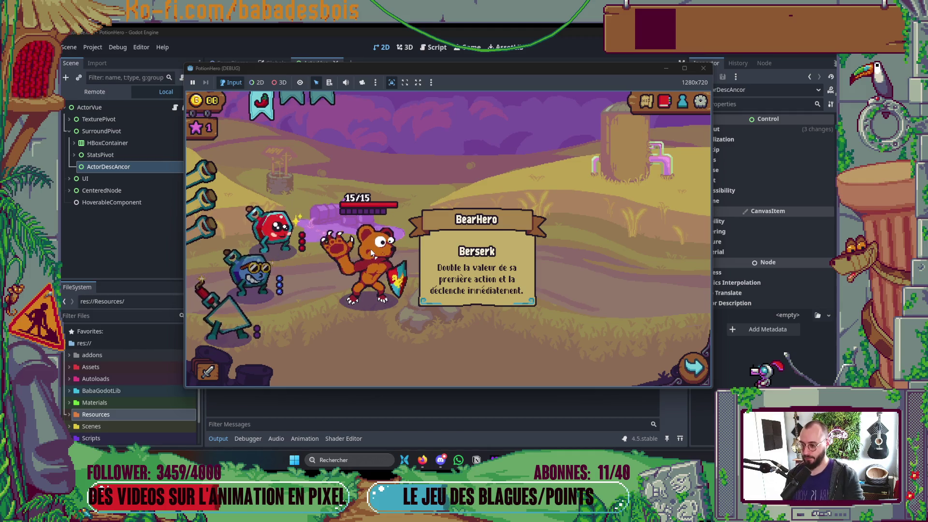
pyautogui.click(703, 68)
pyautogui.scroll(-1, 585, 163)
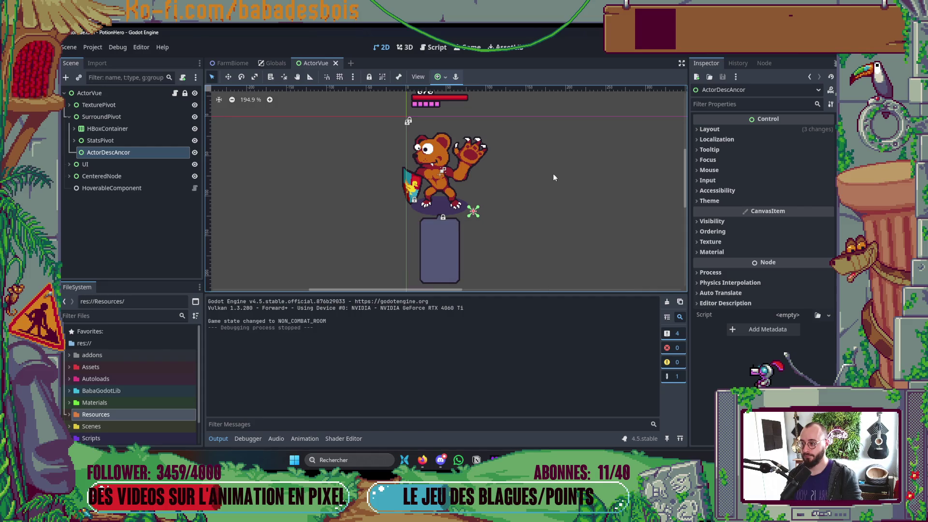
pyautogui.hotkey('alt', 'Tab')
pyautogui.hotkey('ctrl', '\\')
pyautogui.scroll(13, 631, 187)
pyautogui.scroll(-4, 631, 186)
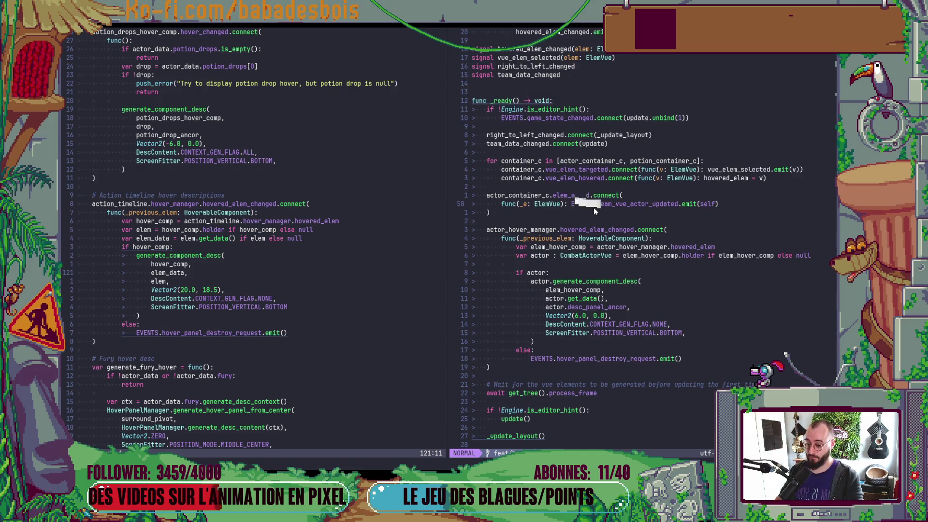
# Open CombatActorVue.gd with the file finder at its potion-drops hover code.
pyautogui.press('space')
pyautogui.press('f')
pyautogui.press('f')
pyautogui.write('ActorVue')
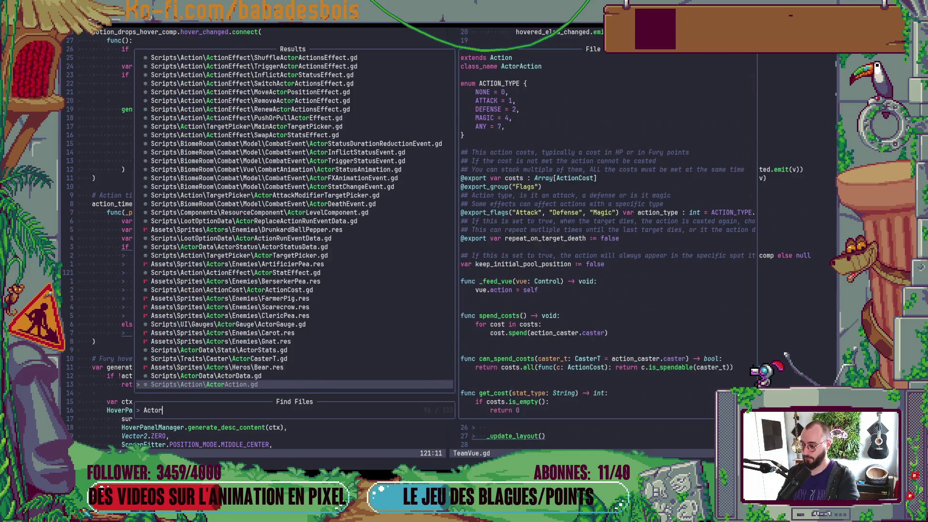
pyautogui.press('Return')
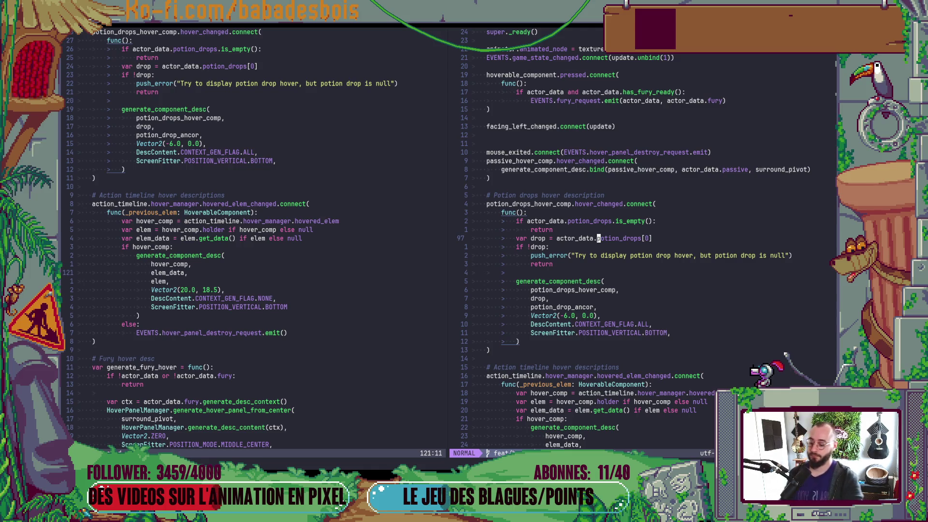
pyautogui.hotkey('alt', 'Tab')
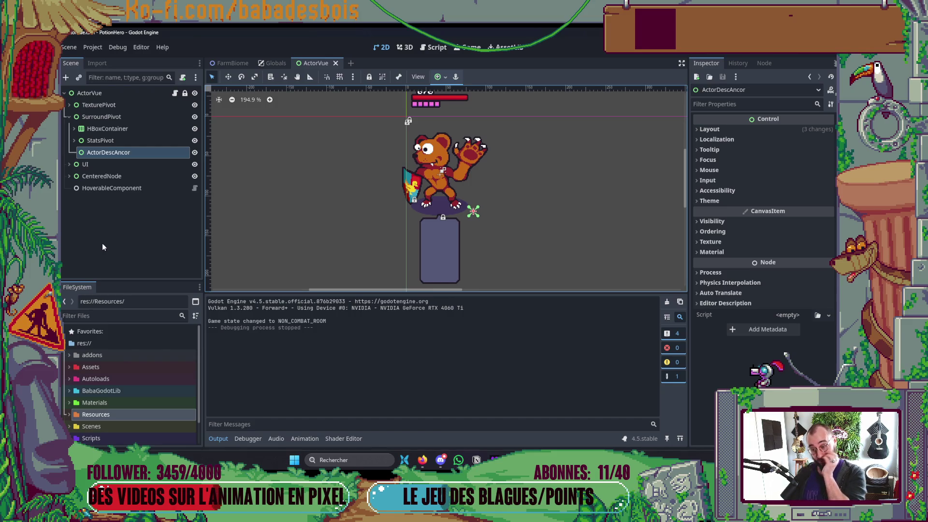
# Review ActorDescAncor's anchor presets without changes, then place the caret under super._ready() in CombatActorVue.gd.
pyautogui.hotkey('alt', 'Tab')
pyautogui.hotkey('alt', 'Tab')
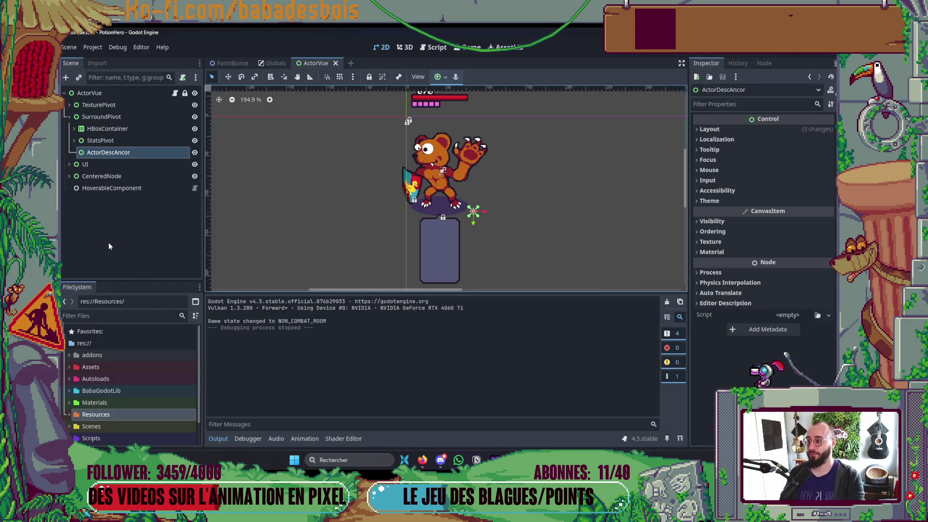
pyautogui.click(438, 77)
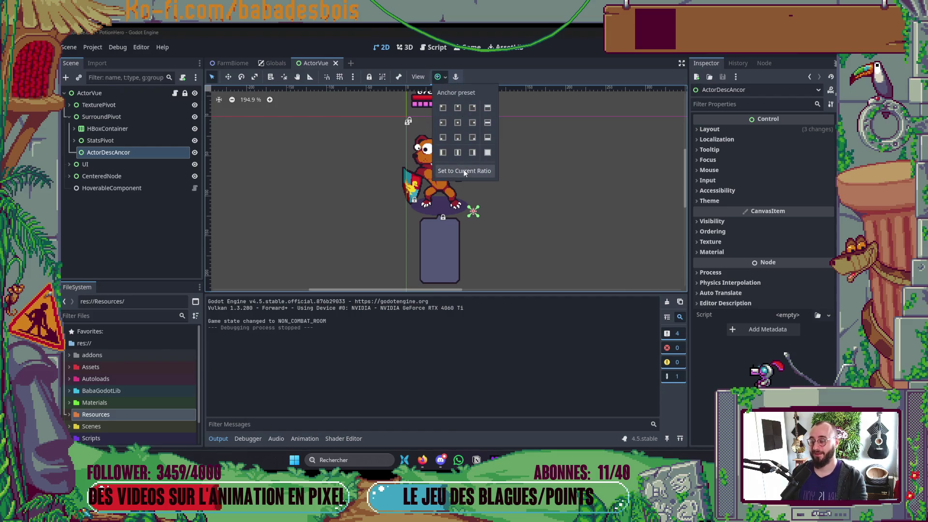
pyautogui.click(588, 70)
pyautogui.scroll(-1, 597, 160)
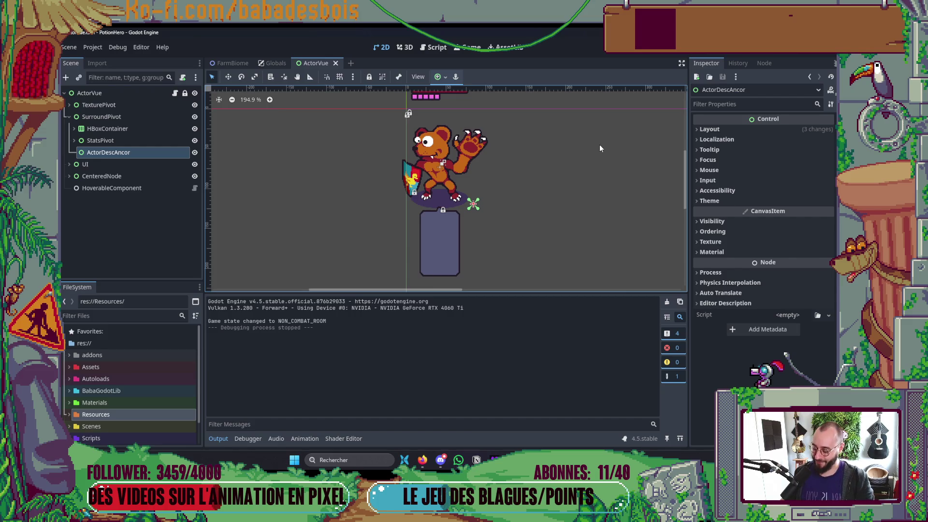
pyautogui.hotkey('alt', 'Tab')
pyautogui.scroll(3, 600, 187)
pyautogui.click(602, 196)
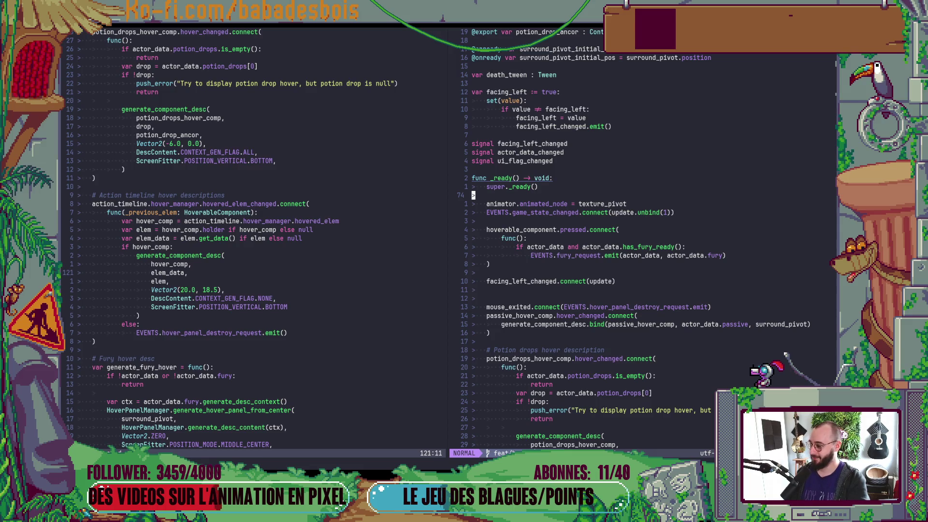
# Add a new _ready line beginning 'if GLOBALS.run_data and GLOBALS.run_data'.
pyautogui.hotkey('ctrl', 'd')
pyautogui.hotkey('ctrl', 'd')
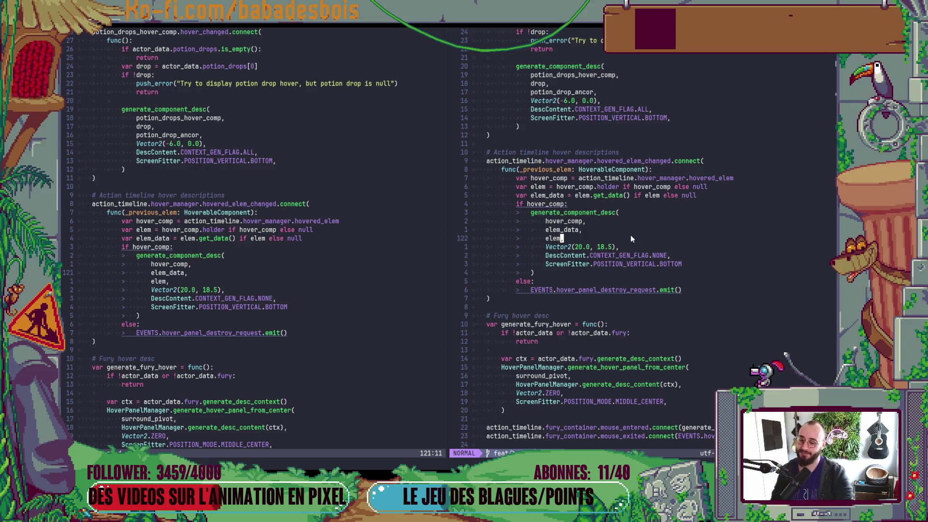
pyautogui.scroll(14, 631, 235)
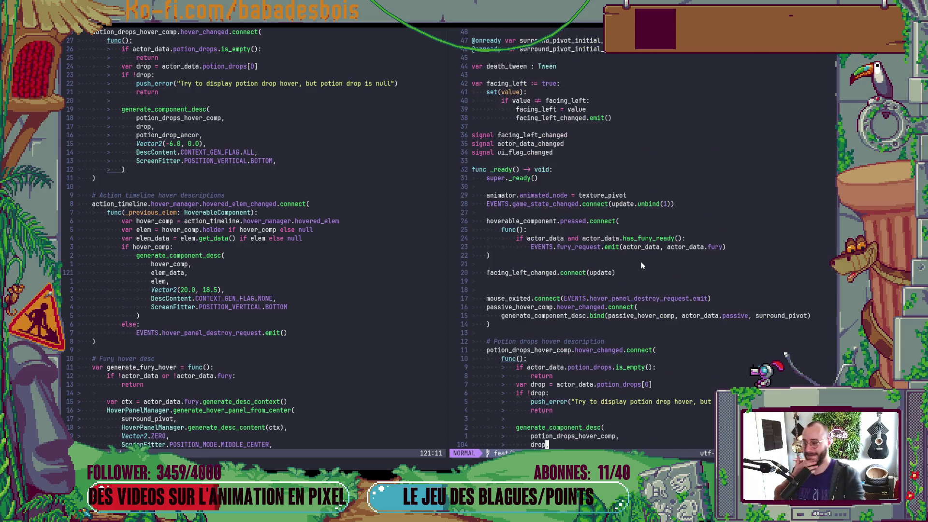
pyautogui.scroll(7, 623, 264)
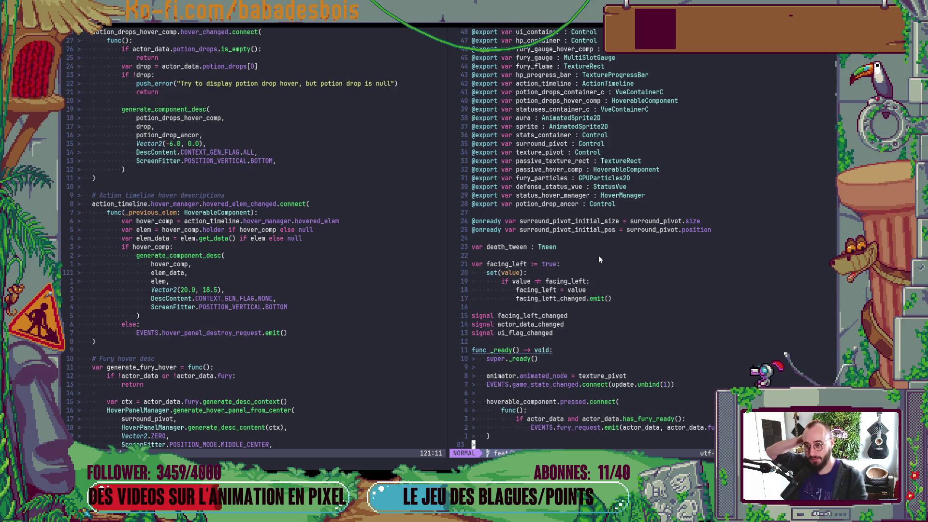
pyautogui.scroll(-5, 600, 257)
pyautogui.scroll(-4, 599, 255)
pyautogui.click(488, 231)
pyautogui.press('i')
pyautogui.press('Return')
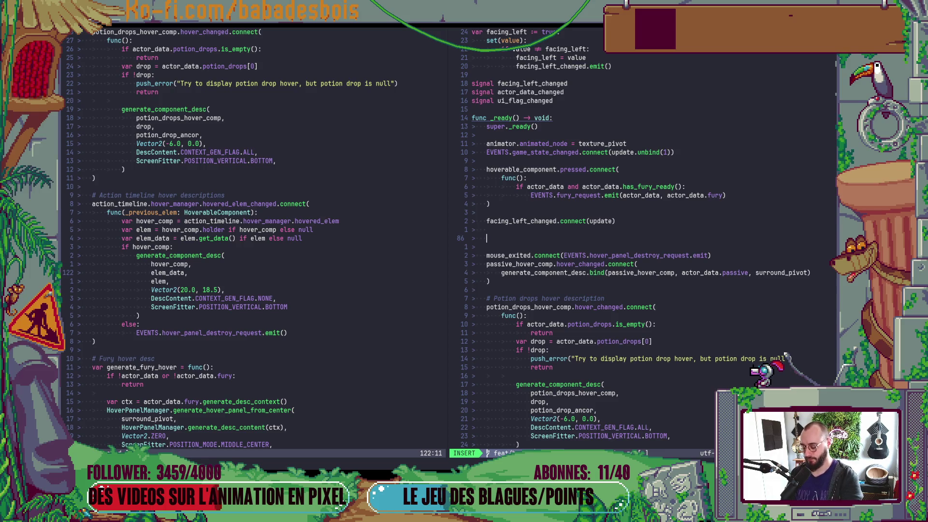
pyautogui.write('f Gl')
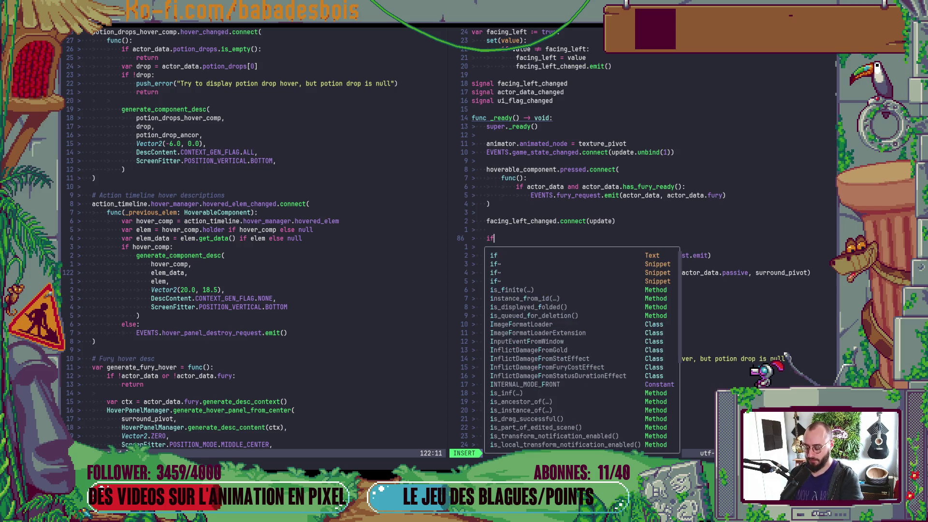
pyautogui.press('BackSpace')
pyautogui.write('LOBALS.ru')
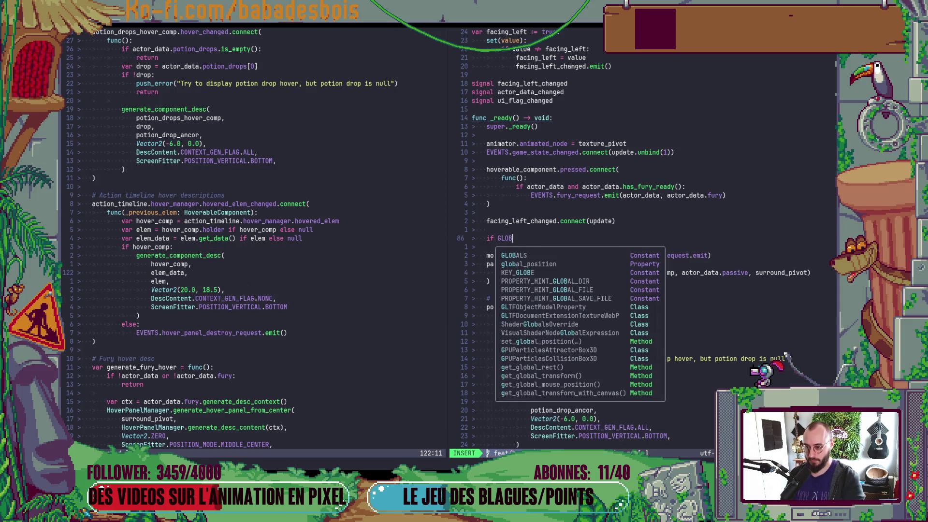
pyautogui.write('n_data and ')
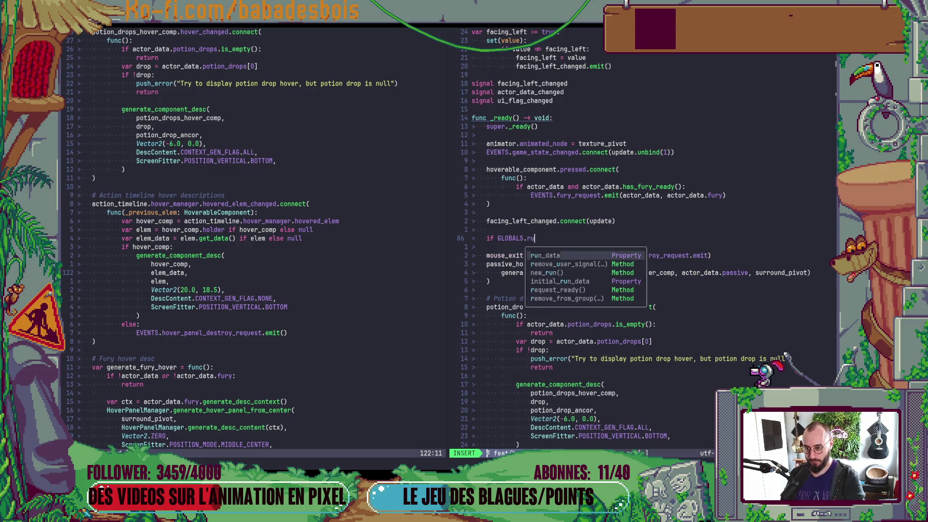
pyautogui.write('GLOBALS.r')
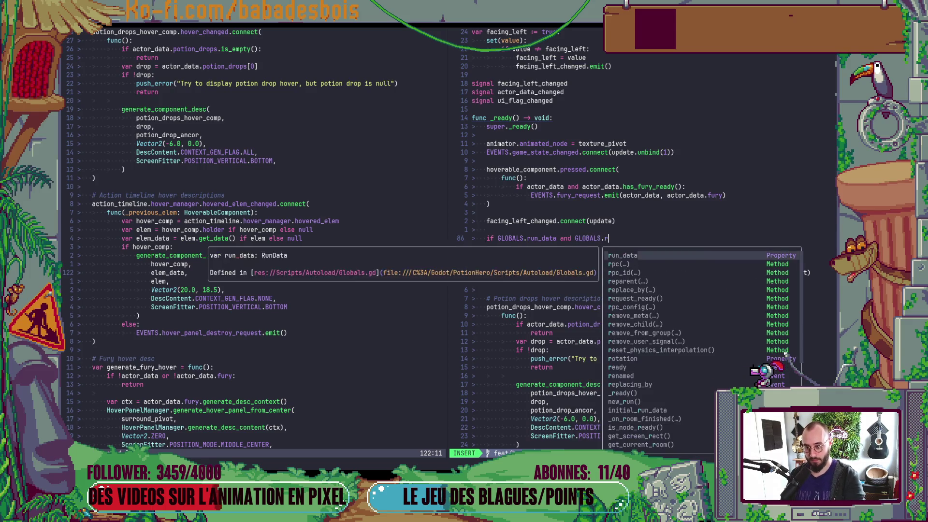
pyautogui.write('un_data.is')
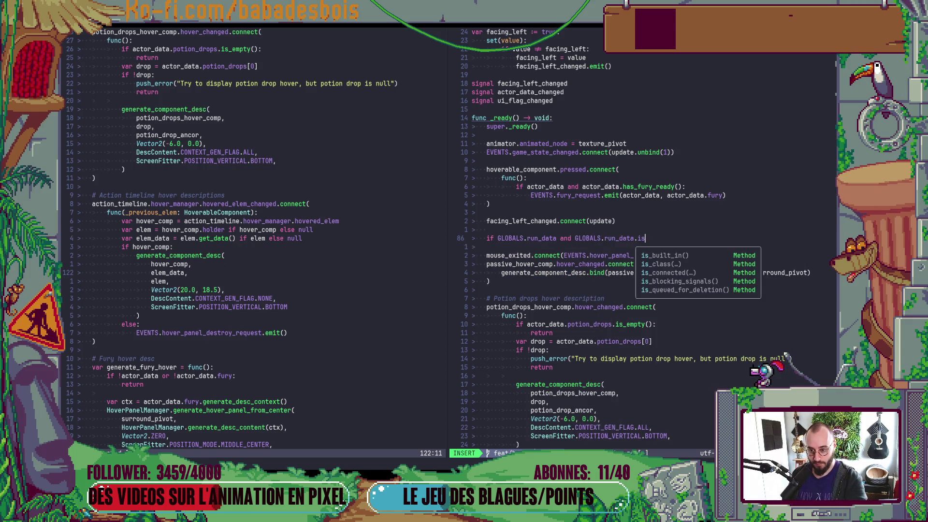
pyautogui.press('BackSpace')
pyautogui.press('BackSpace')
pyautogui.press('Escape')
# Open Globals.gd in the left pane with the file finder.
pyautogui.hotkey('ctrl', 'w')
pyautogui.press('h')
pyautogui.press('space')
pyautogui.press('f')
pyautogui.press('f')
pyautogui.write('Glo')
pyautogui.press('Return')
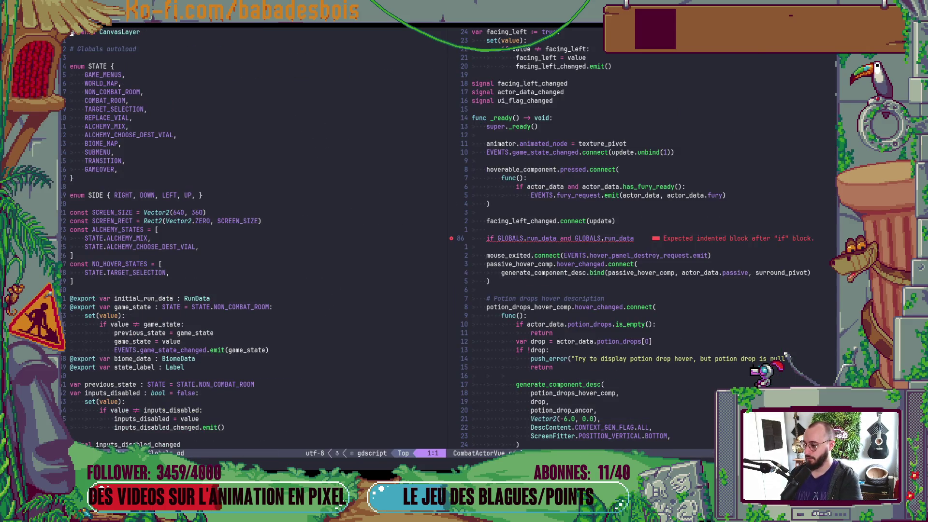
# Page through Globals.gd, then open RunData.gd in the left pane.
pyautogui.hotkey('ctrl', 'd')
pyautogui.hotkey('ctrl', 'd')
pyautogui.hotkey('ctrl', 'd')
pyautogui.hotkey('ctrl', 'd')
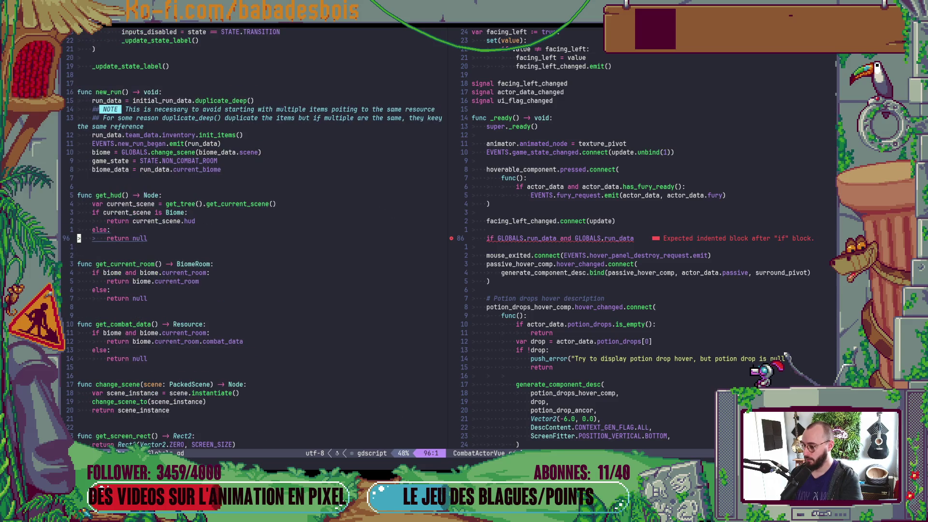
pyautogui.hotkey('ctrl', 'd')
pyautogui.hotkey('ctrl', 'd')
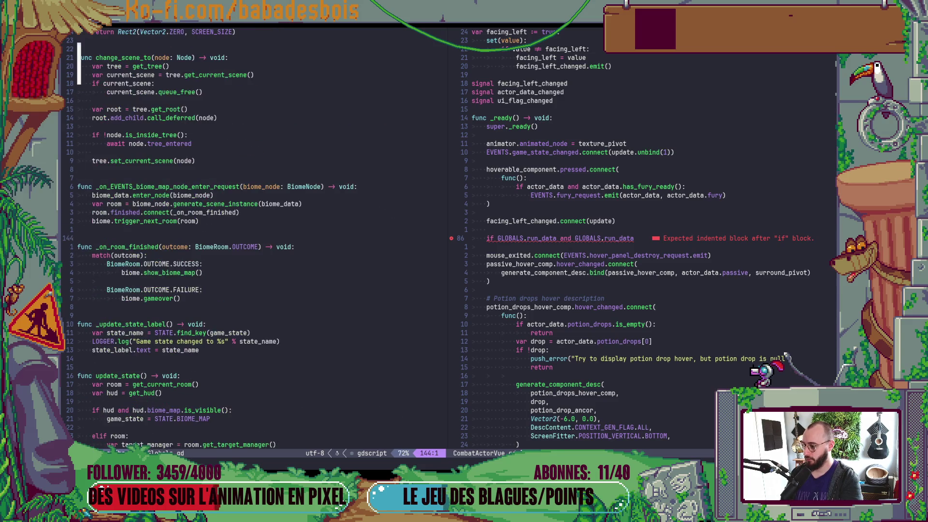
pyautogui.hotkey('ctrl', 'd')
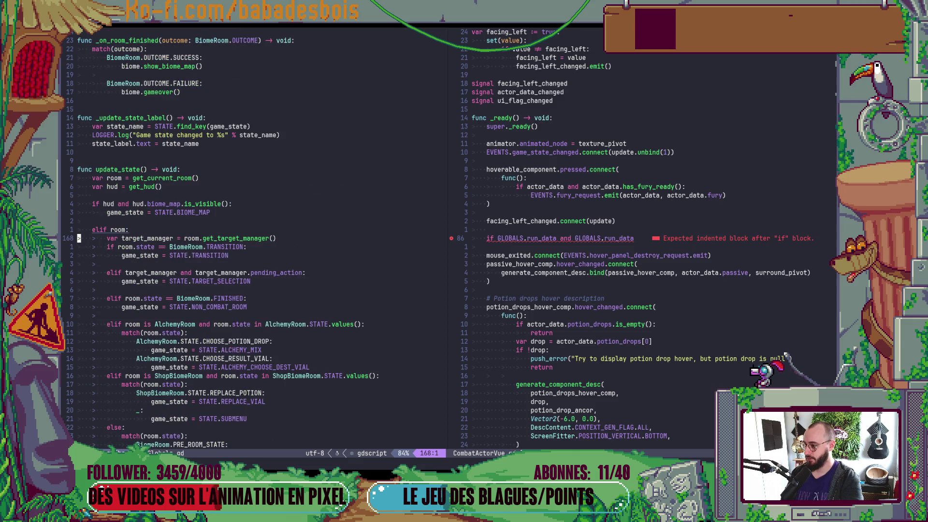
pyautogui.hotkey('ctrl', 'd')
pyautogui.press('space')
pyautogui.press('f')
pyautogui.press('f')
pyautogui.write('RunD')
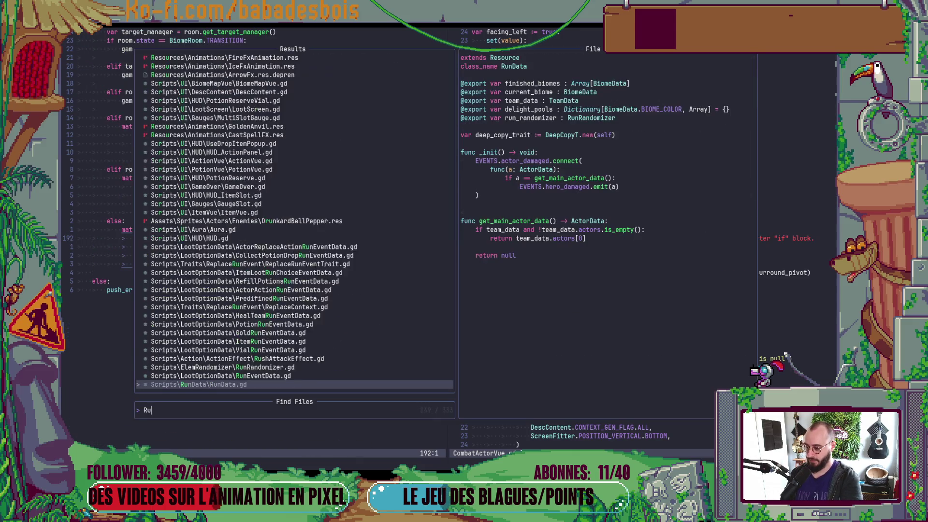
pyautogui.write('ata')
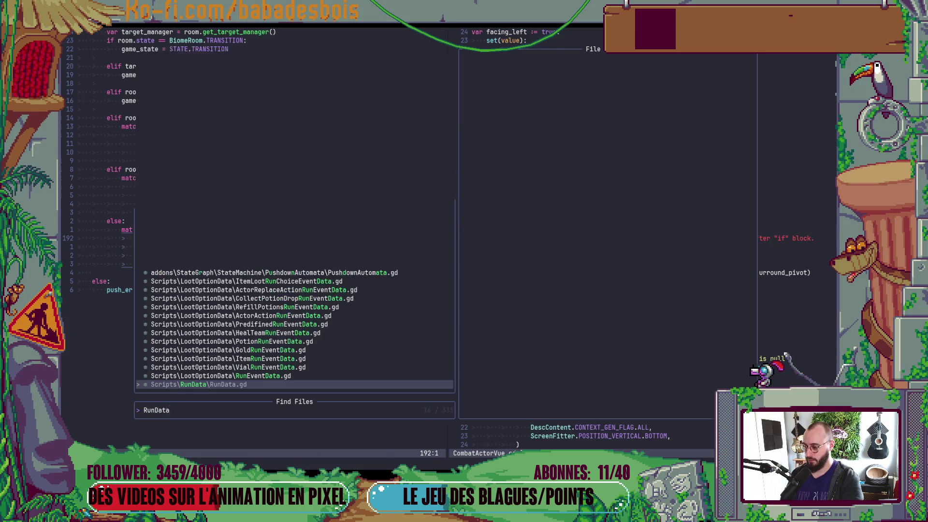
pyautogui.press('Return')
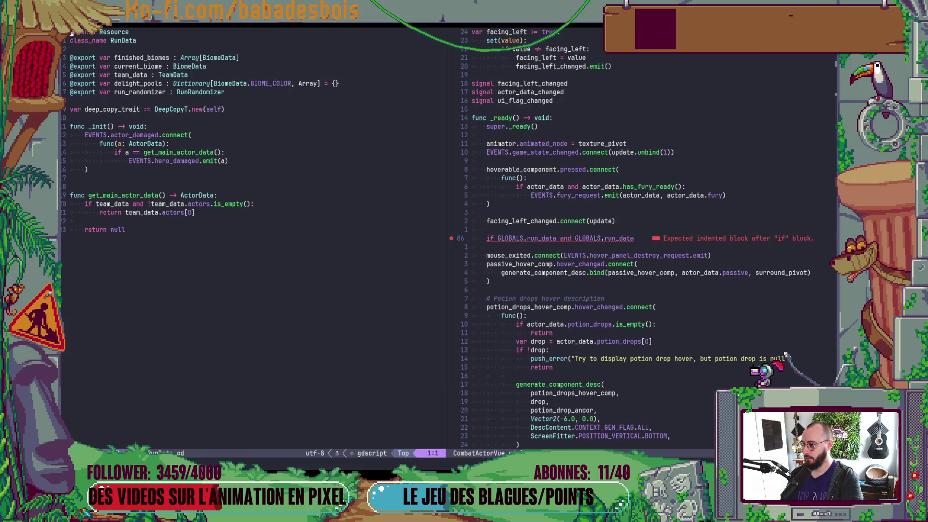
# Extend the _ready condition to GLOBALS.run_data.team_data.
pyautogui.hotkey('ctrl', 'w')
pyautogui.write('lA.team')
pyautogui.press('Tab')
# Complete the condition as 'if GLOBALS.run_data and !GLOBALS.run_data.team_data.is_elem_of_team(self):'.
pyautogui.write('.is')
pyautogui.press('Down')
pyautogui.press('Return')
pyautogui.write('sel')
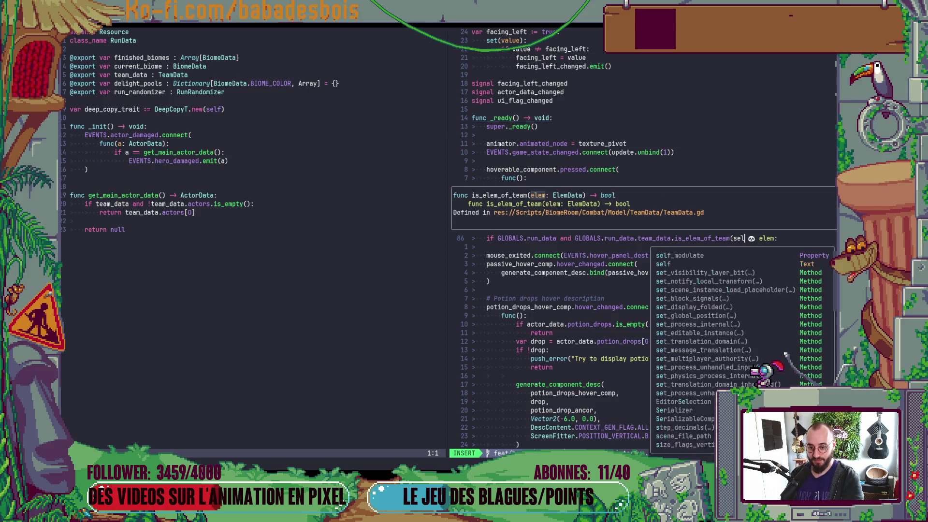
pyautogui.write('f):')
pyautogui.press('Return')
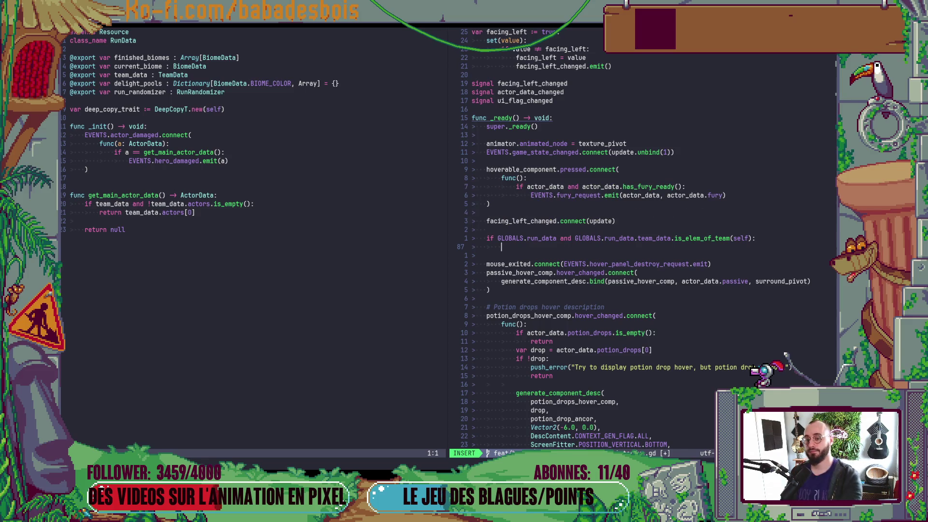
pyautogui.press('Escape')
pyautogui.press('k')
pyautogui.write('i!')
pyautogui.press('Escape')
# Start an indented body line 'desc_panel_ancor.' inside the if block.
pyautogui.press('j')
pyautogui.press('S')
pyautogui.press('Tab')
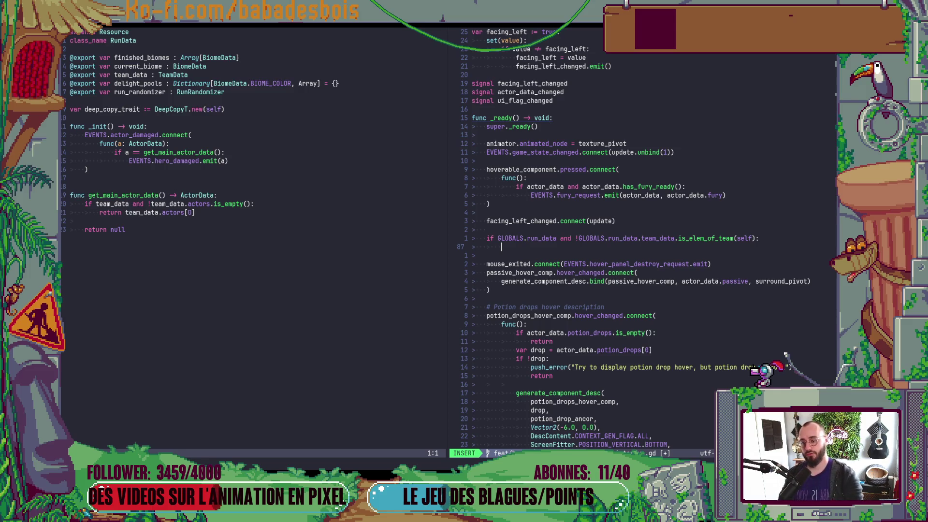
pyautogui.write('des')
pyautogui.press('Tab')
pyautogui.write('.')
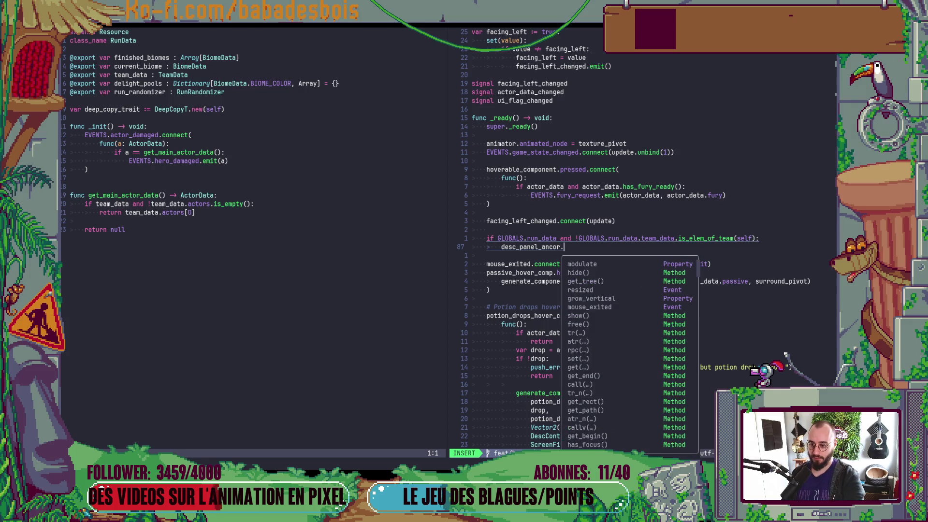
pyautogui.press('Escape')
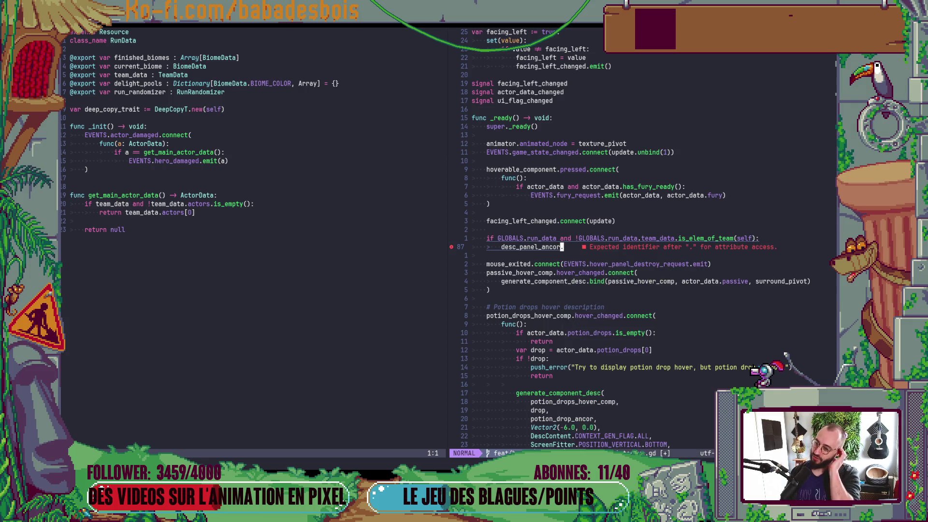